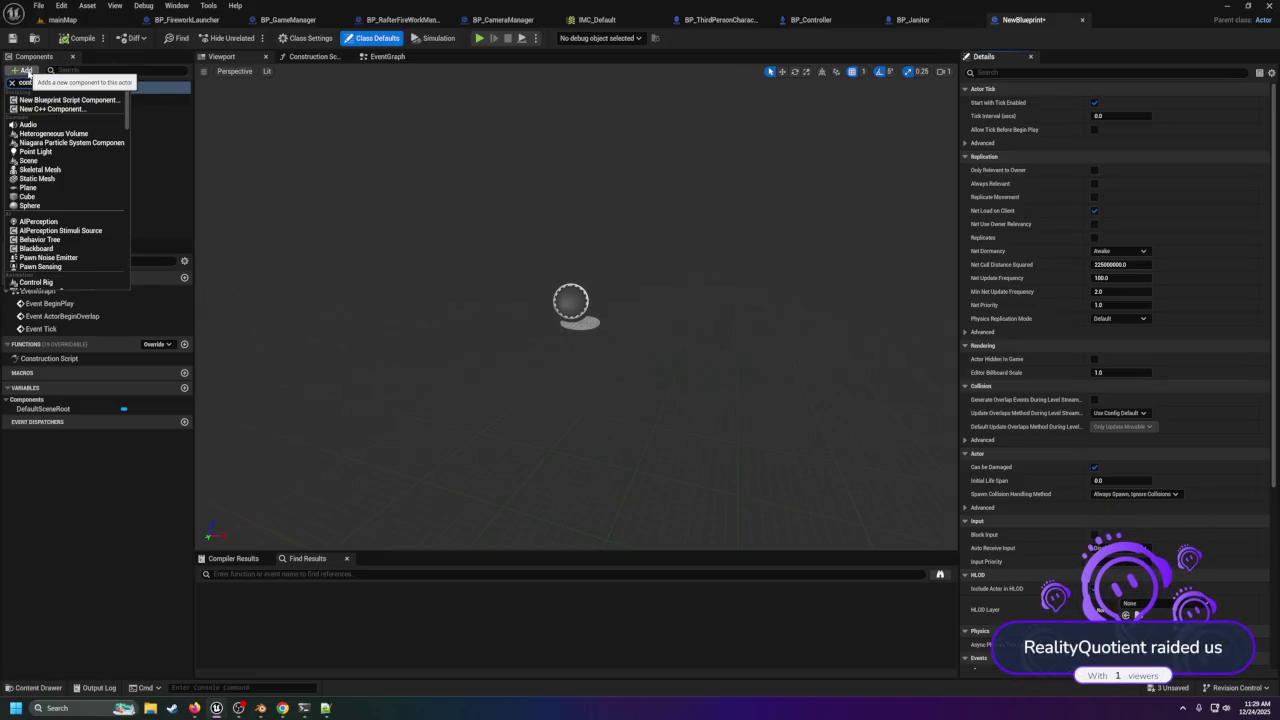
Cancel the 'control' component search without adding anything and return to the mainMap level.
type("rol")
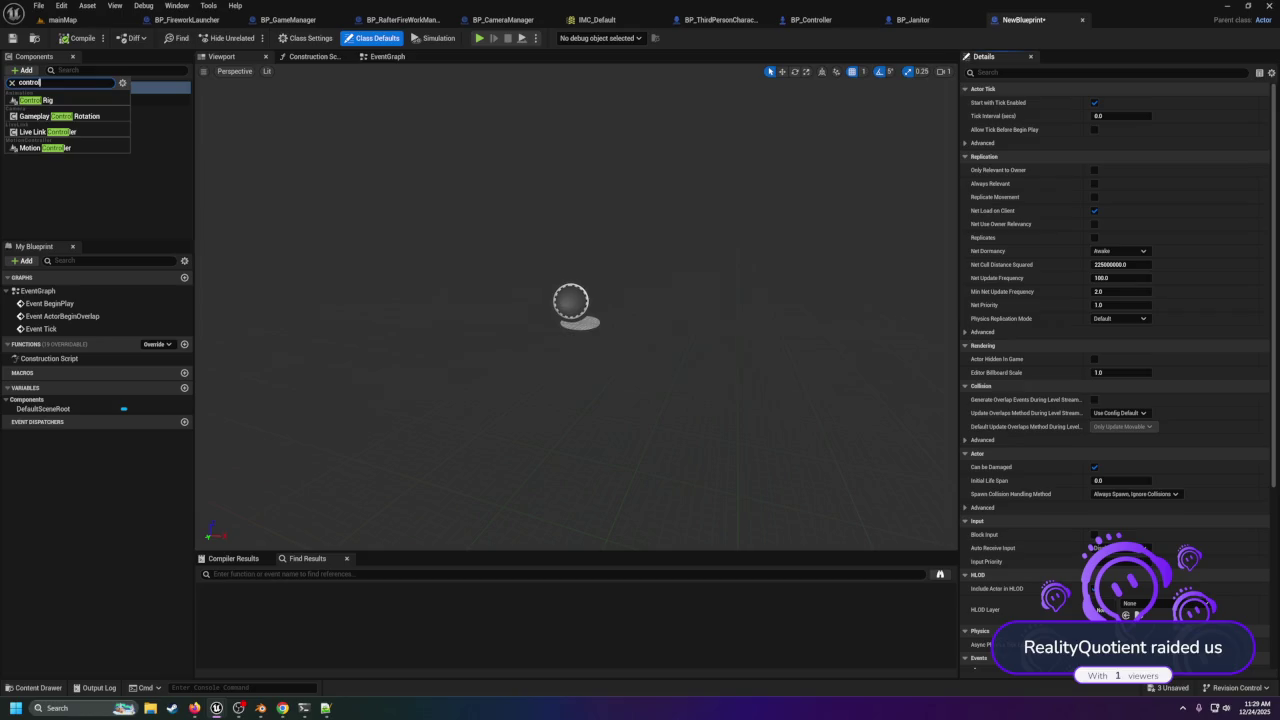
key("Escape")
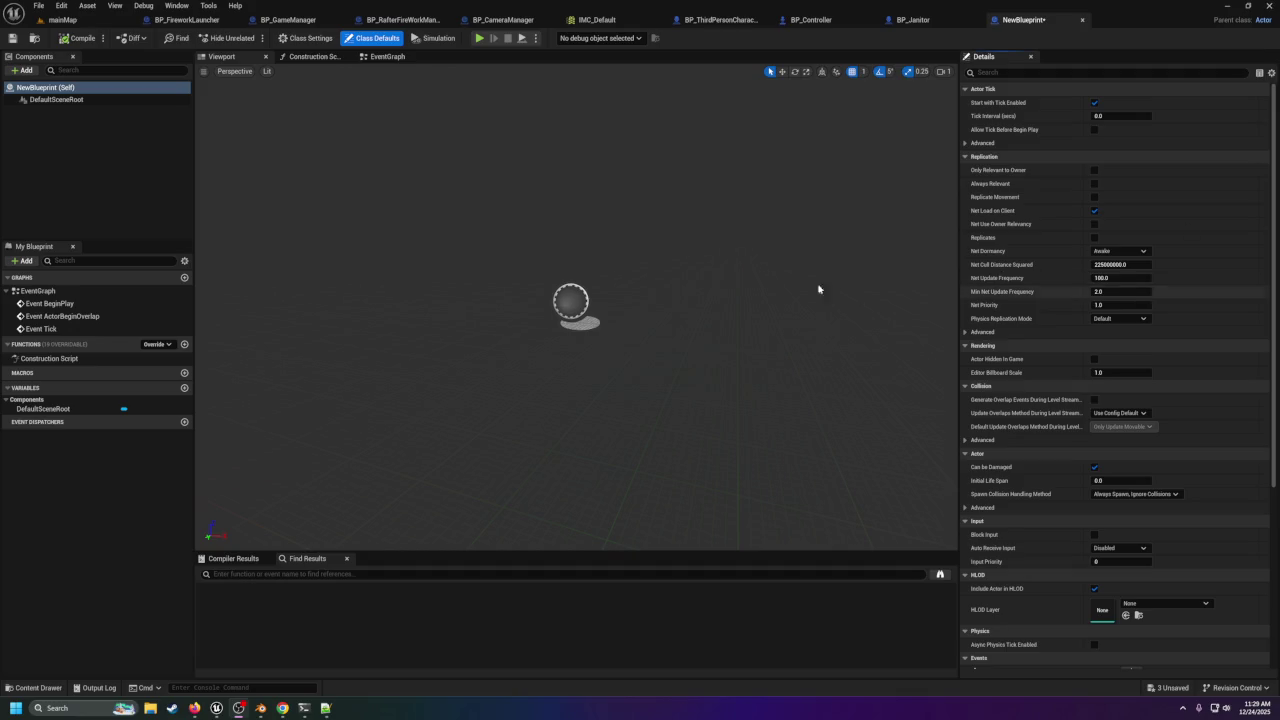
left_click(78, 21)
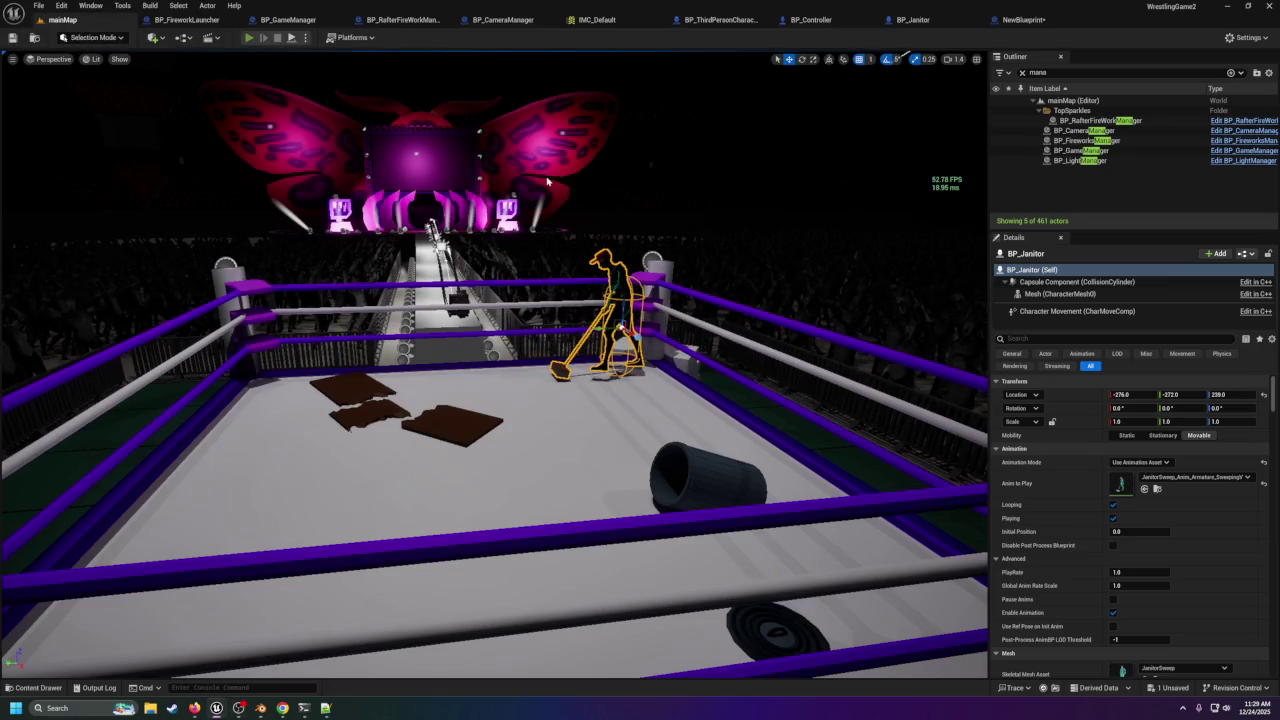
Play mainMap in the editor with Alt+P, watch the show, then stop the session.
key("alt+p")
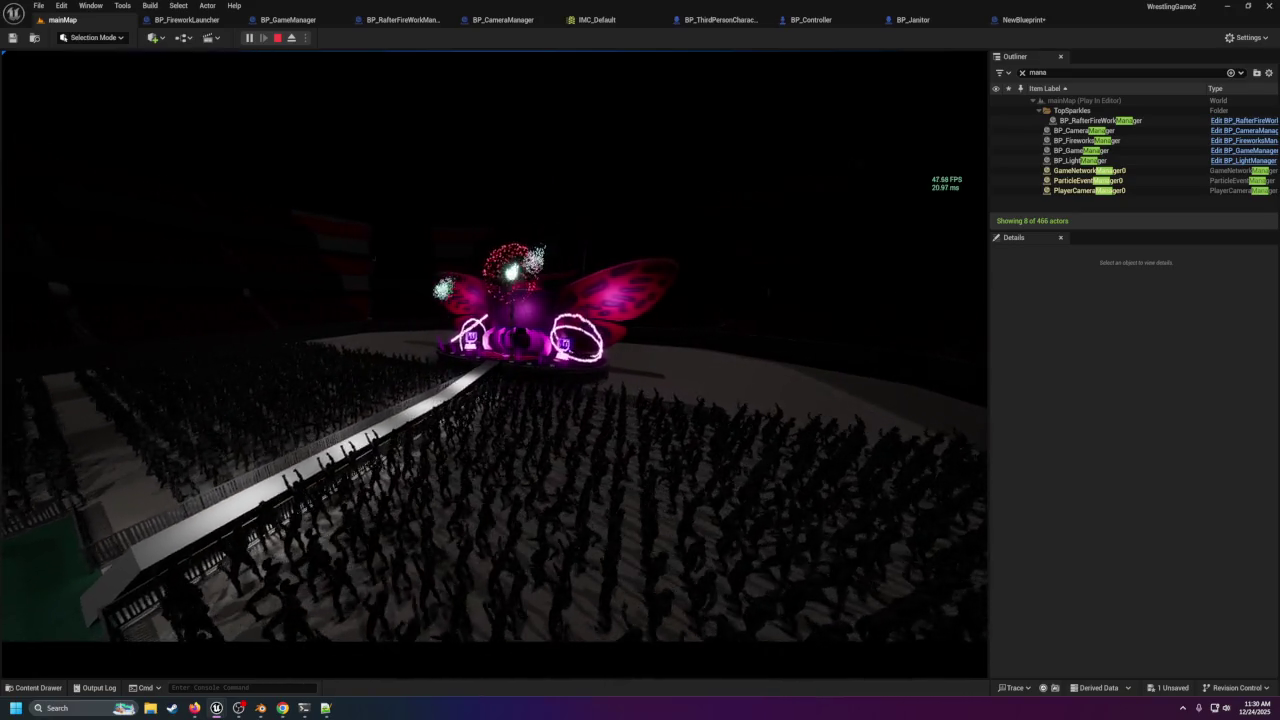
key("Escape")
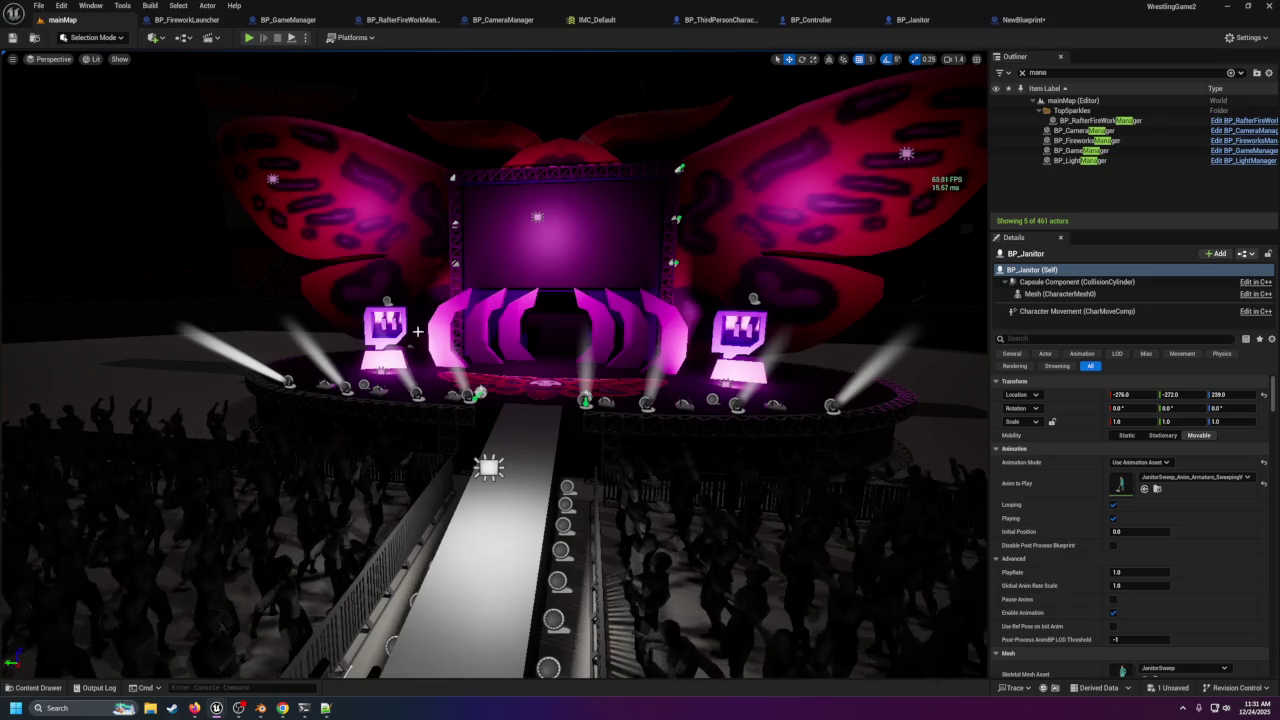
Look over the ring and crowd, frame the TrashCan, and switch to Blender.
scroll(770, 251, "down", 3)
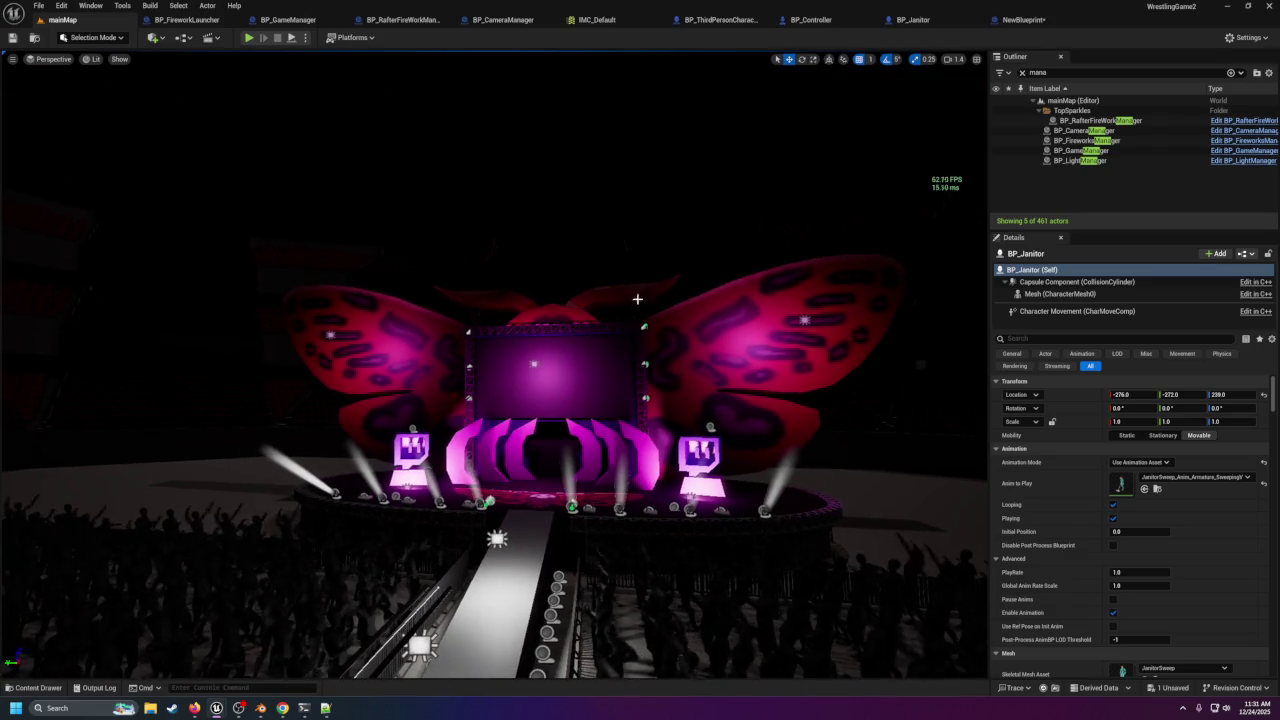
mouse_move(560, 411)
left_mouse_down()
mouse_move(546, 392)
mouse_move(472, 380)
mouse_move(510, 372)
mouse_move(512, 352)
left_mouse_up()
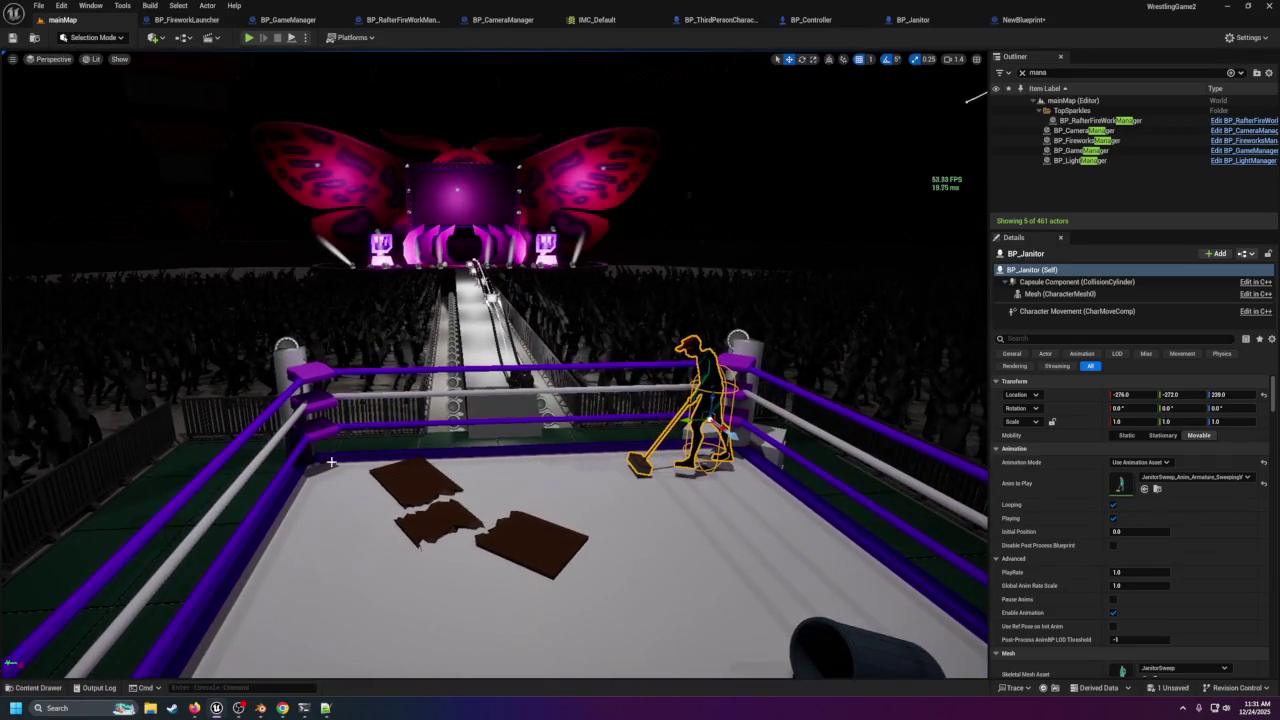
scroll(540, 515, "down", 5)
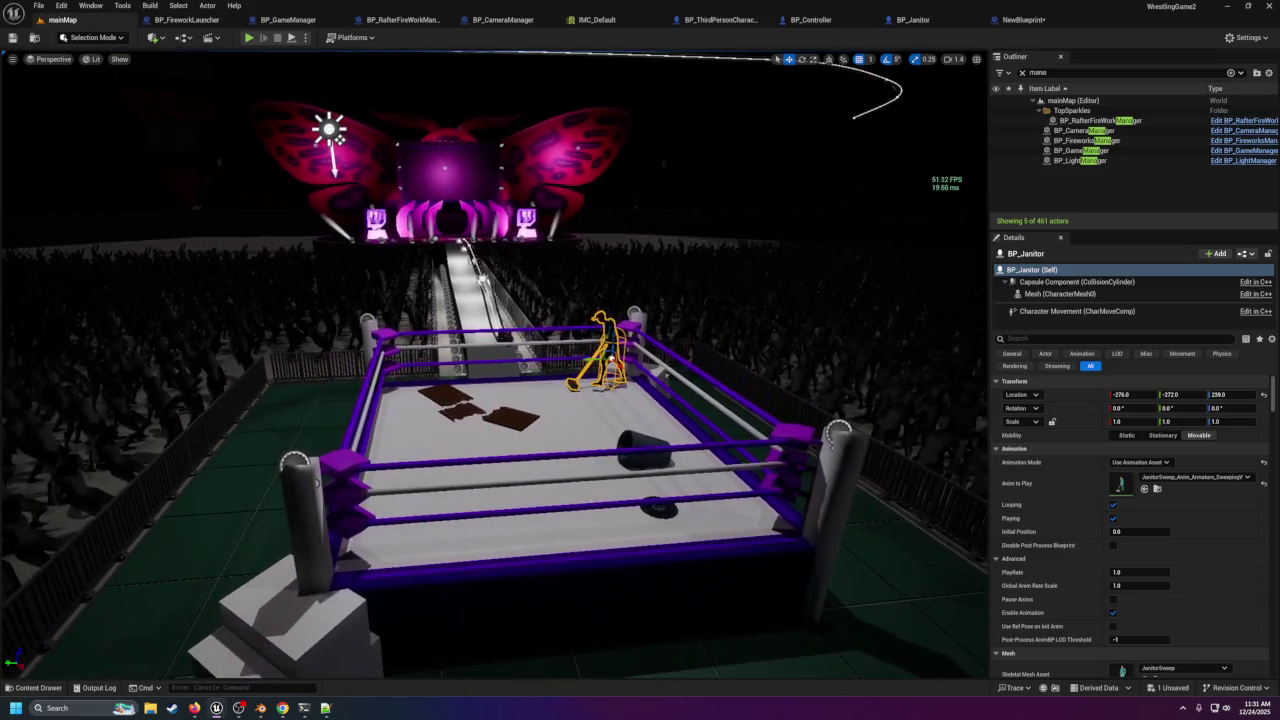
left_click(650, 441)
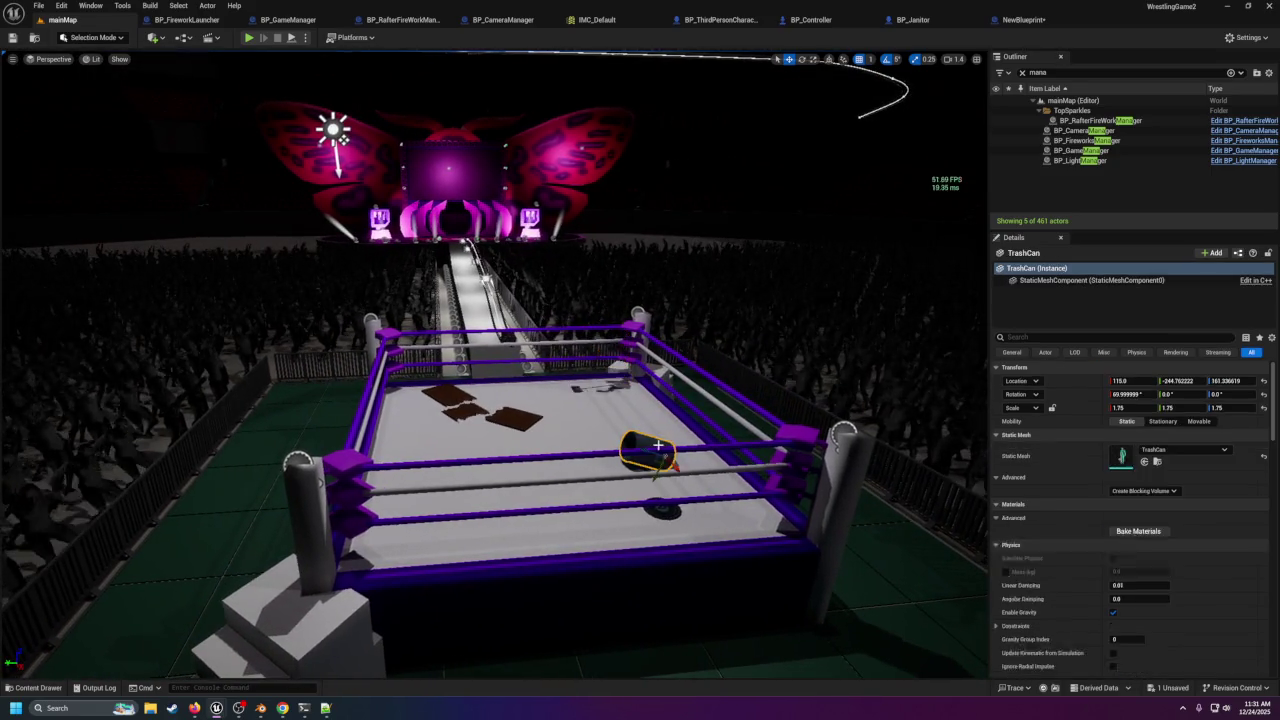
key("f")
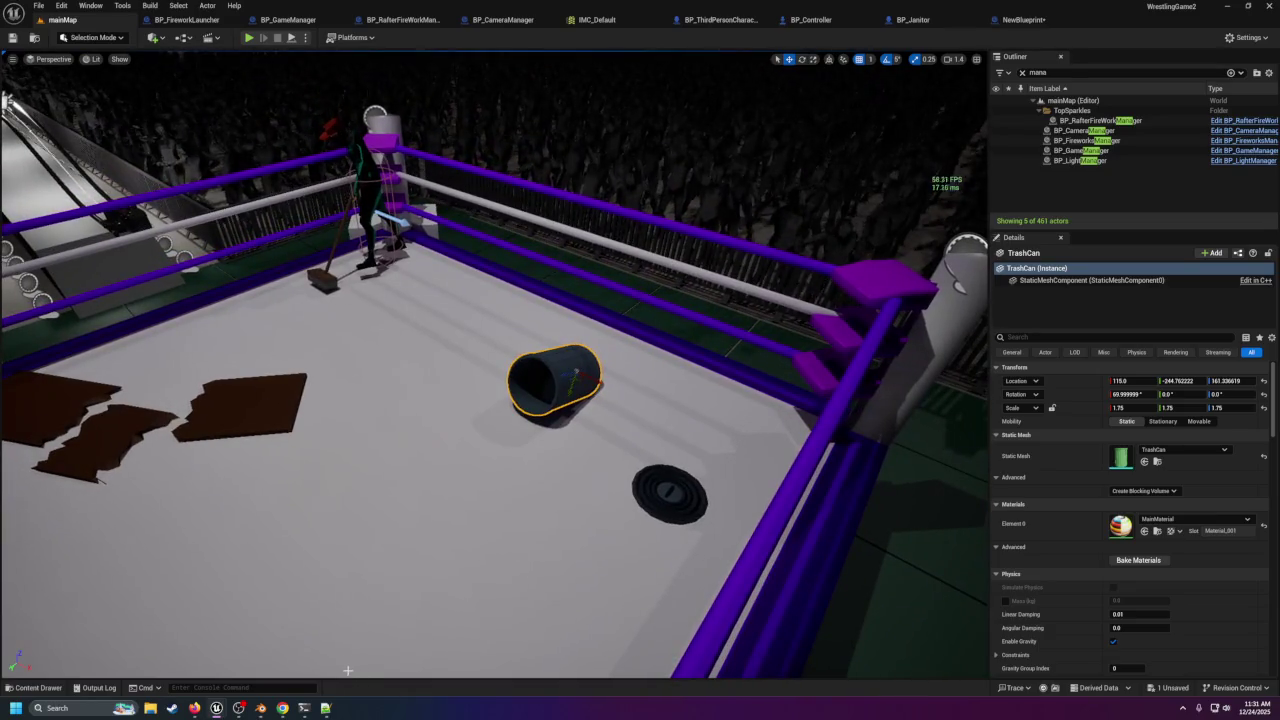
left_click(262, 709)
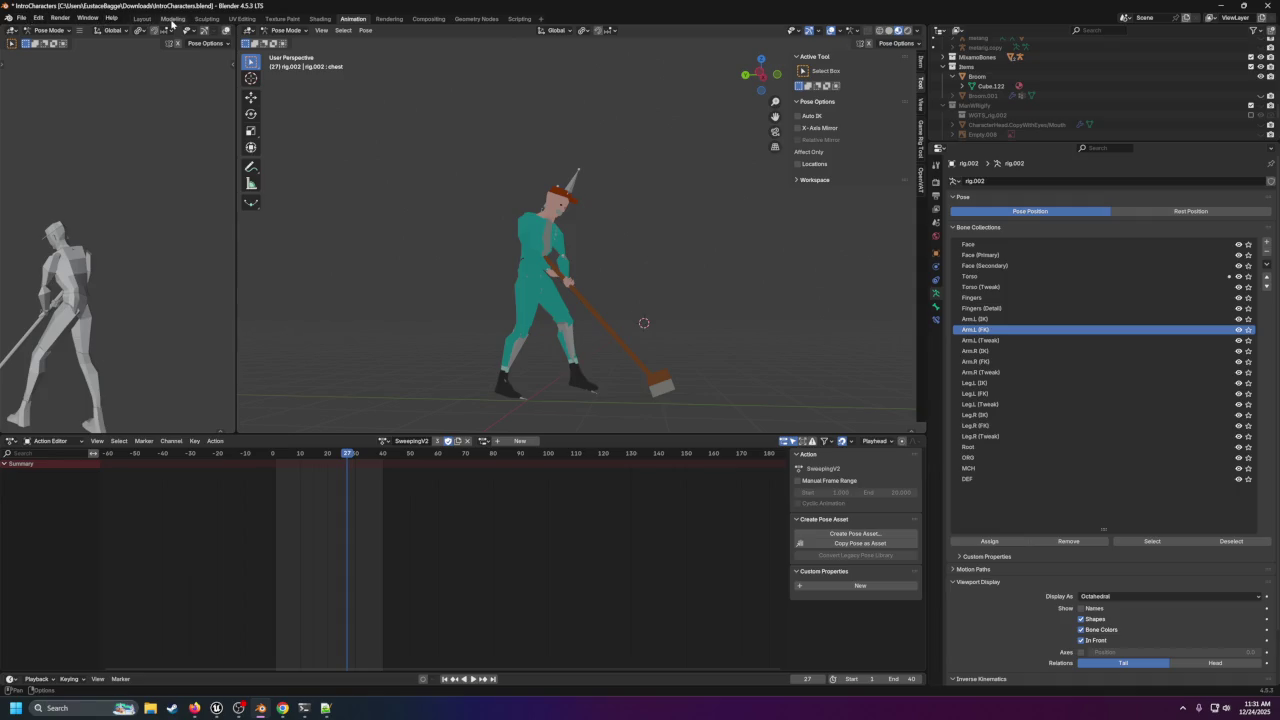
Save the character file and open Intro.blend from recent files in UV Editing.
left_click(242, 19)
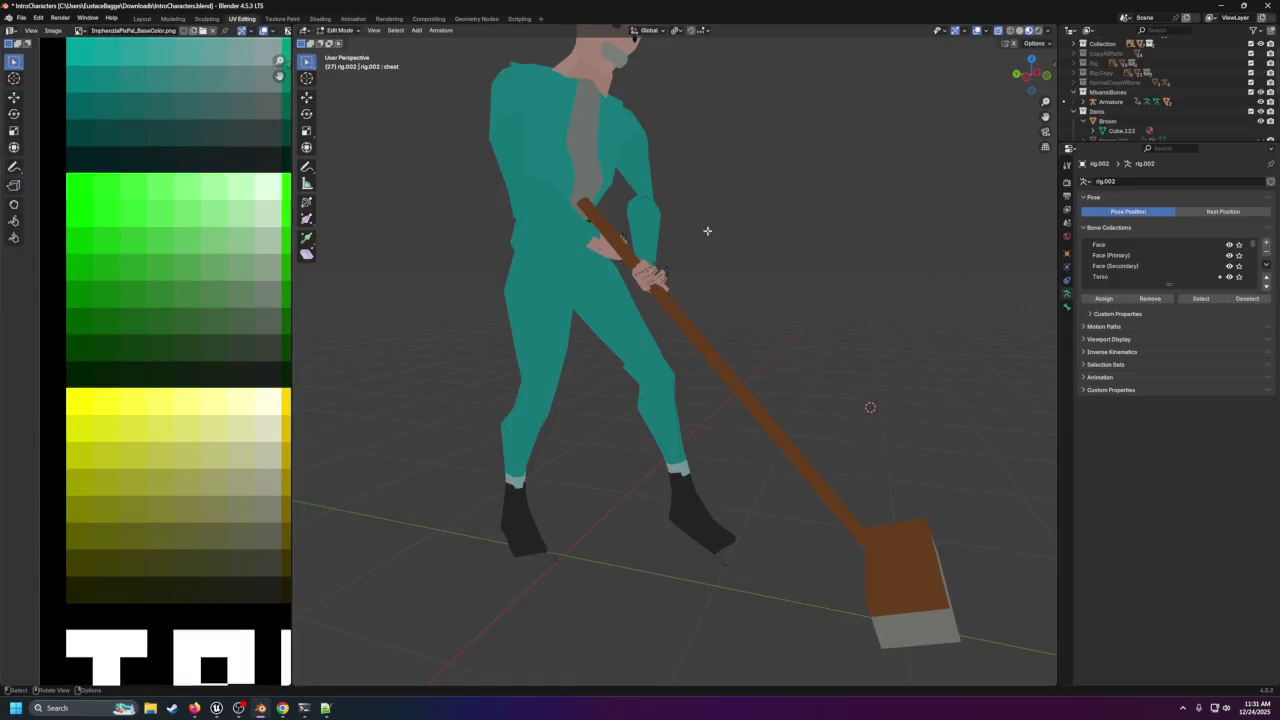
left_click(20, 20)
mouse_move(45, 50)
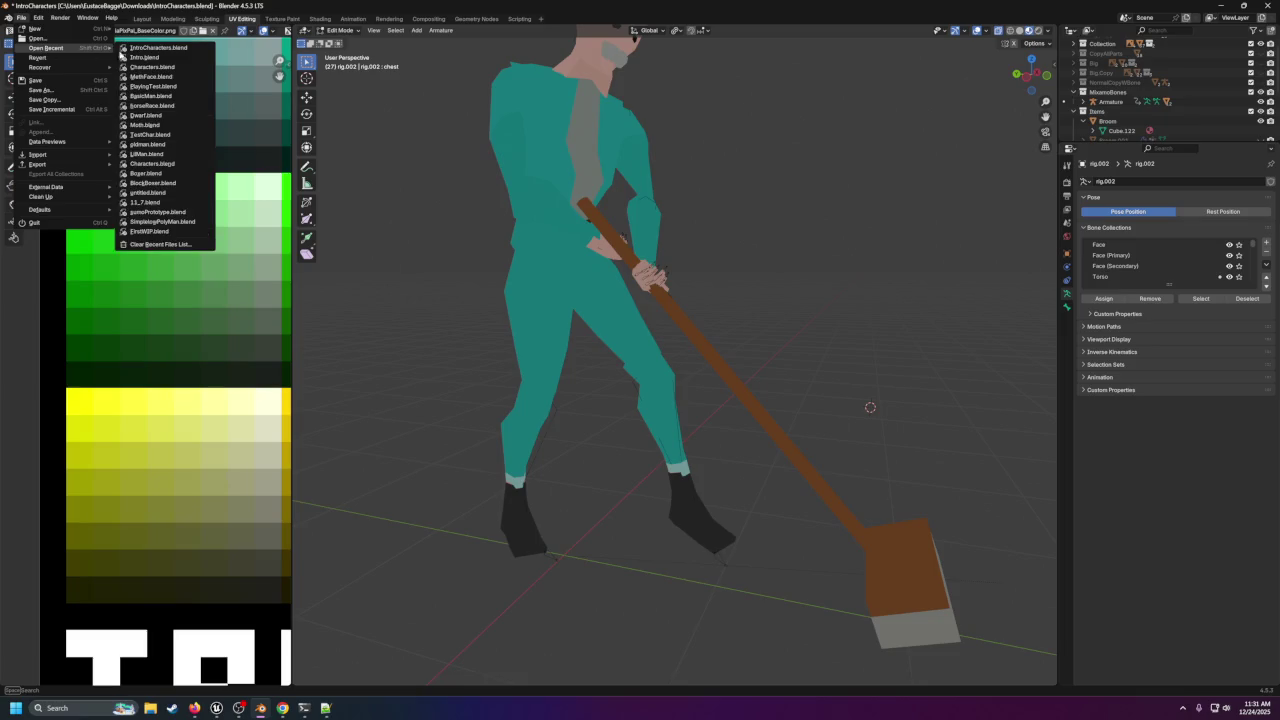
left_click(153, 57)
left_click(583, 368)
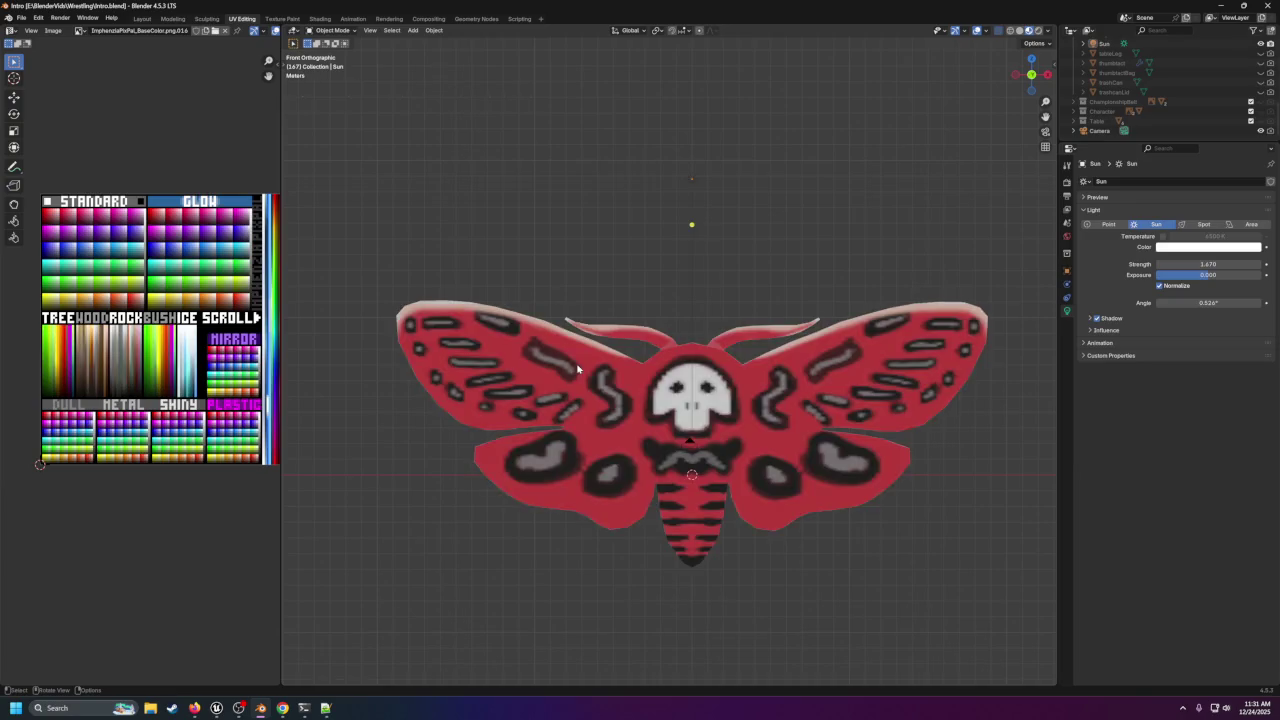
Hide the moth collection and select the trashCan object in the Outliner.
scroll(1212, 98, "down", 5)
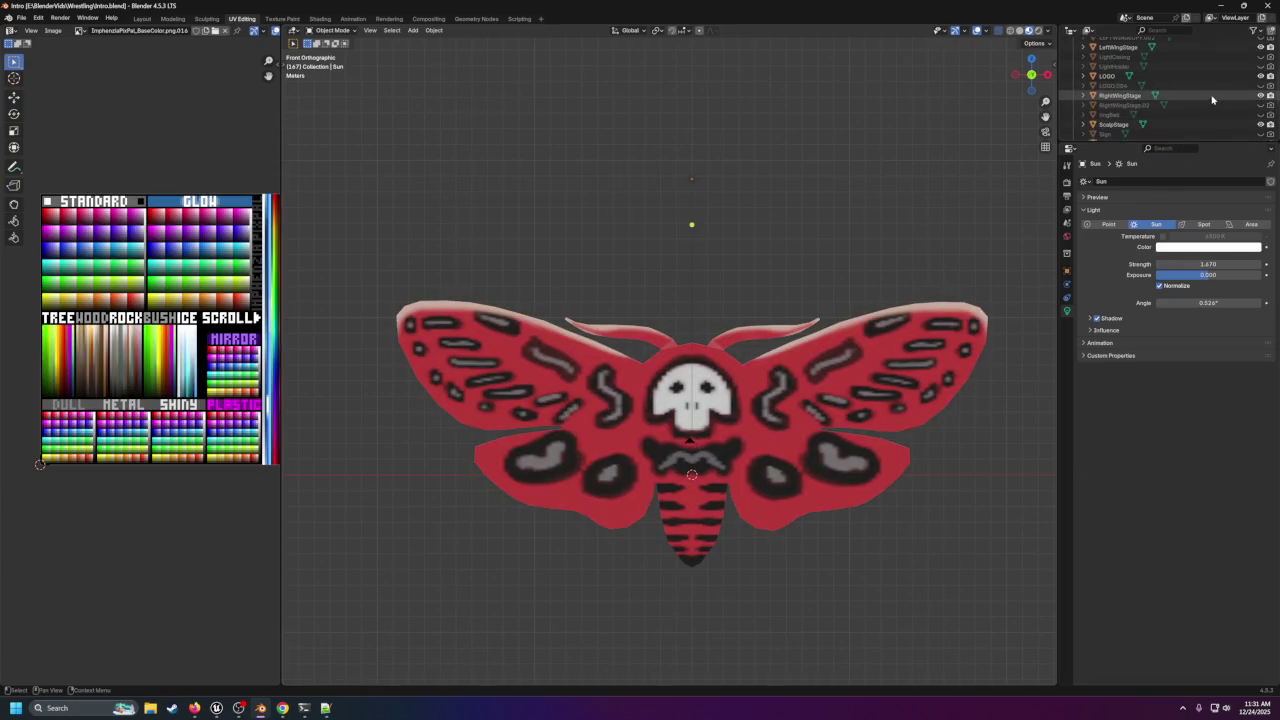
scroll(1215, 97, "up", 5)
left_click(1155, 51)
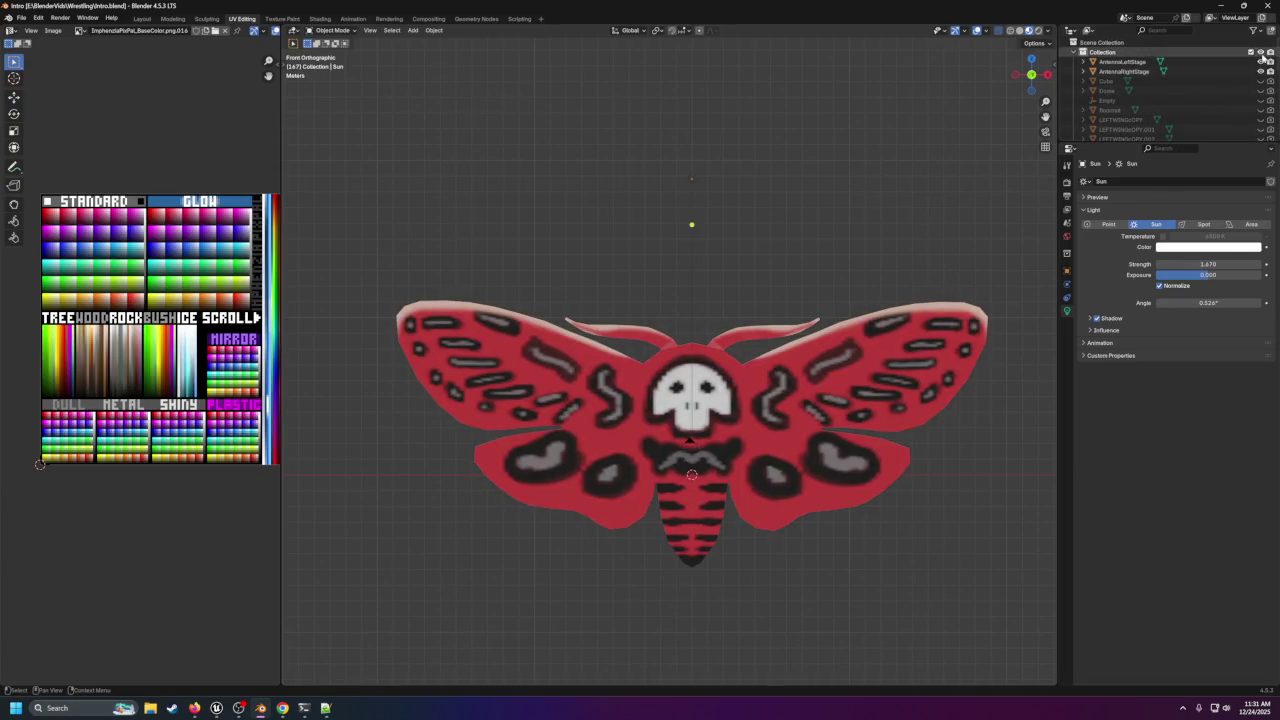
key("h")
scroll(1130, 80, "down", 8)
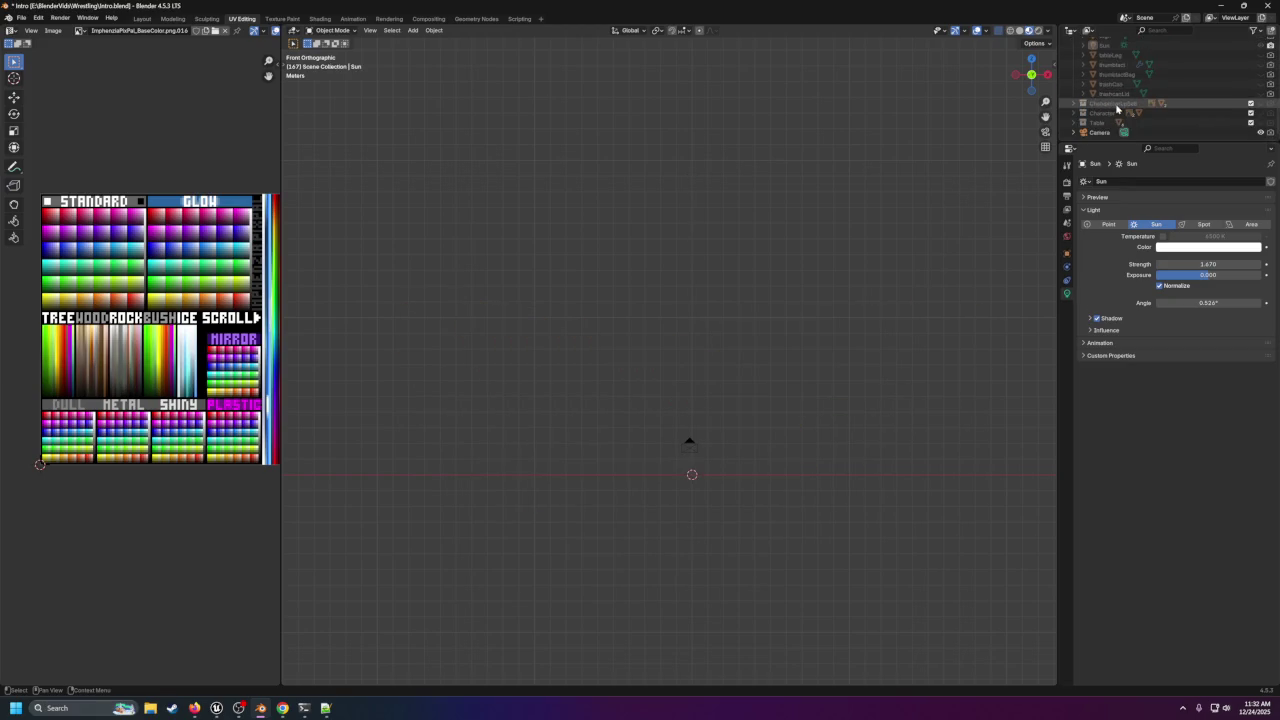
left_click(1126, 85)
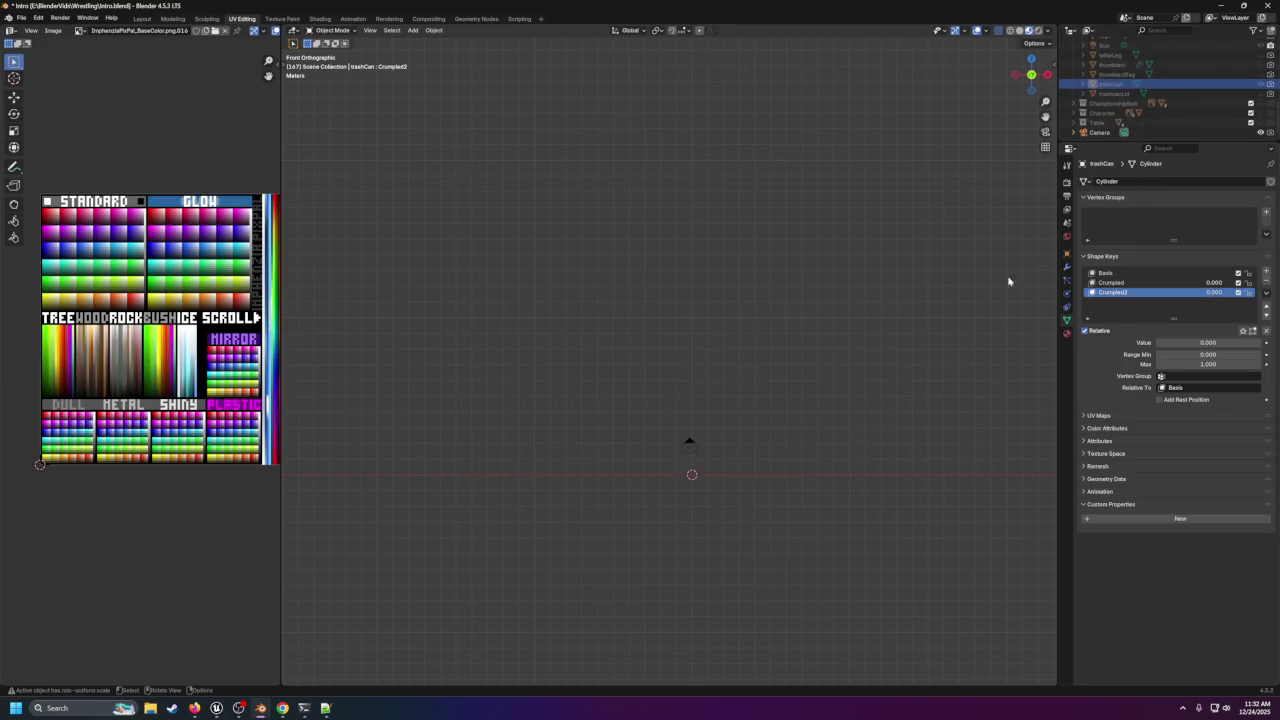
Restore the moth collection, hide its antennae and left wing, and unhide trashCan.
scroll(1145, 100, "up", 8)
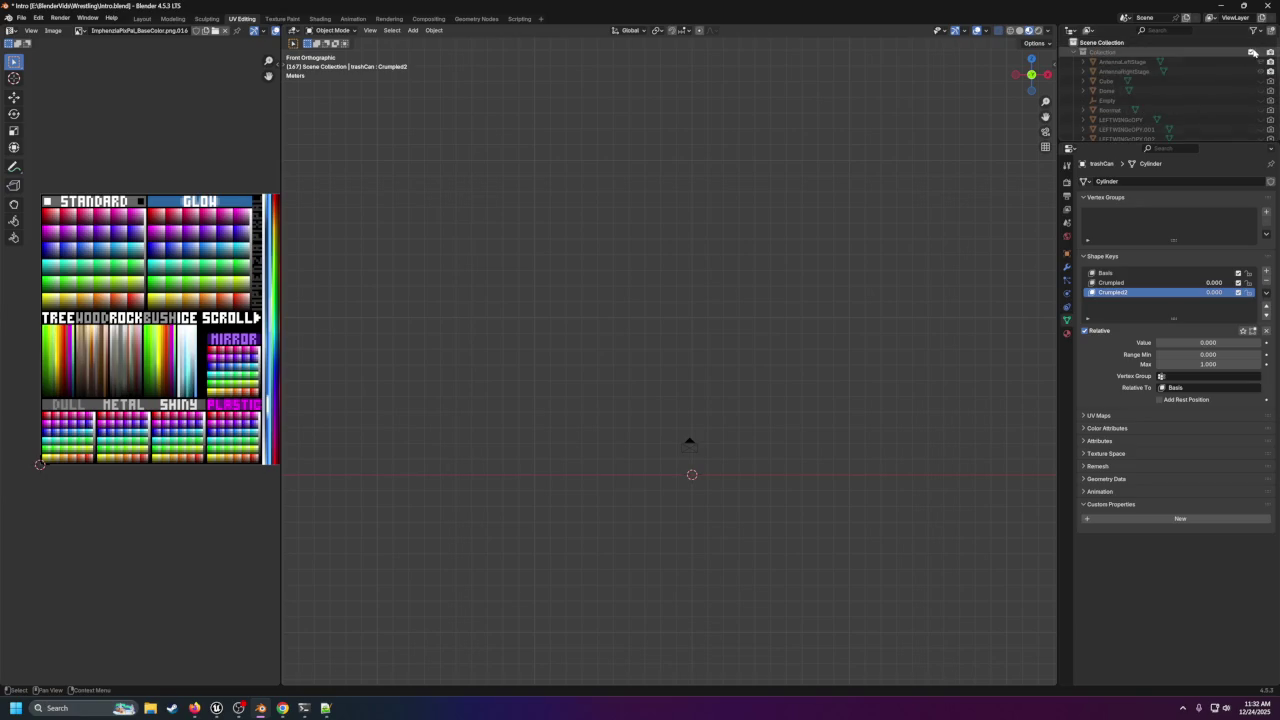
left_click(1260, 52)
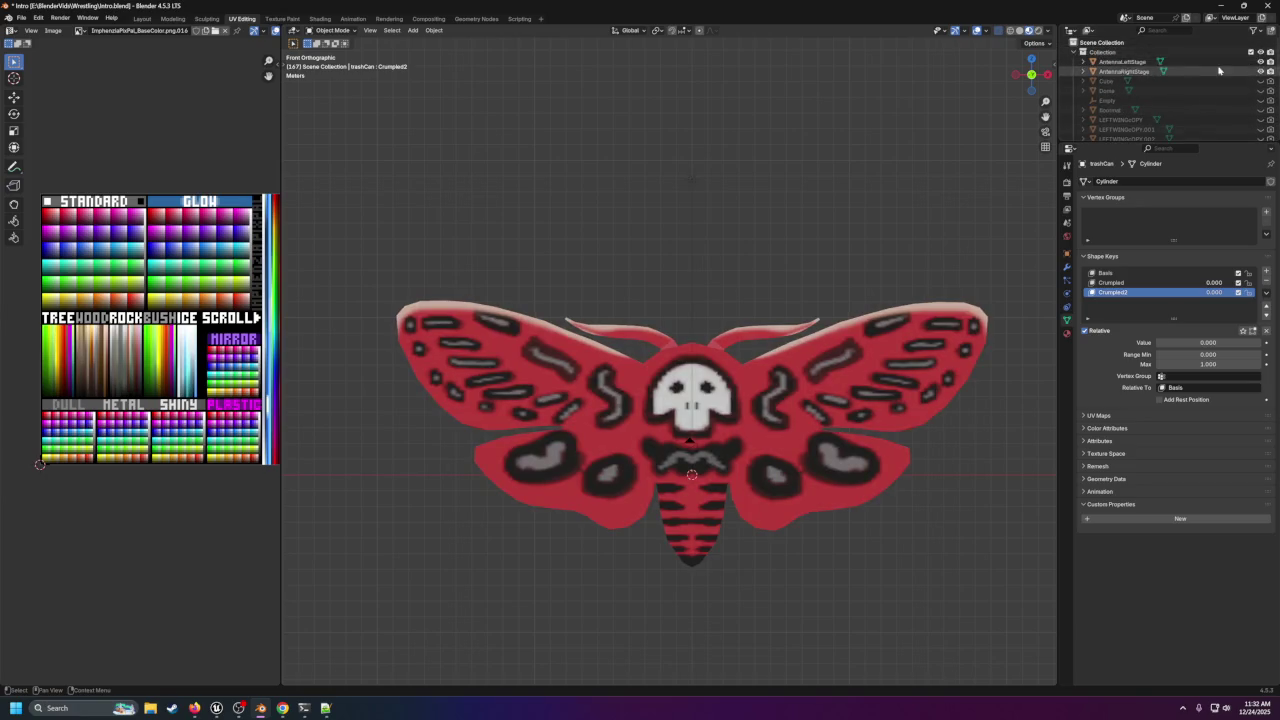
left_click_drag(1260, 62, 1260, 128)
scroll(1250, 75, "down", 5)
left_click(1260, 48)
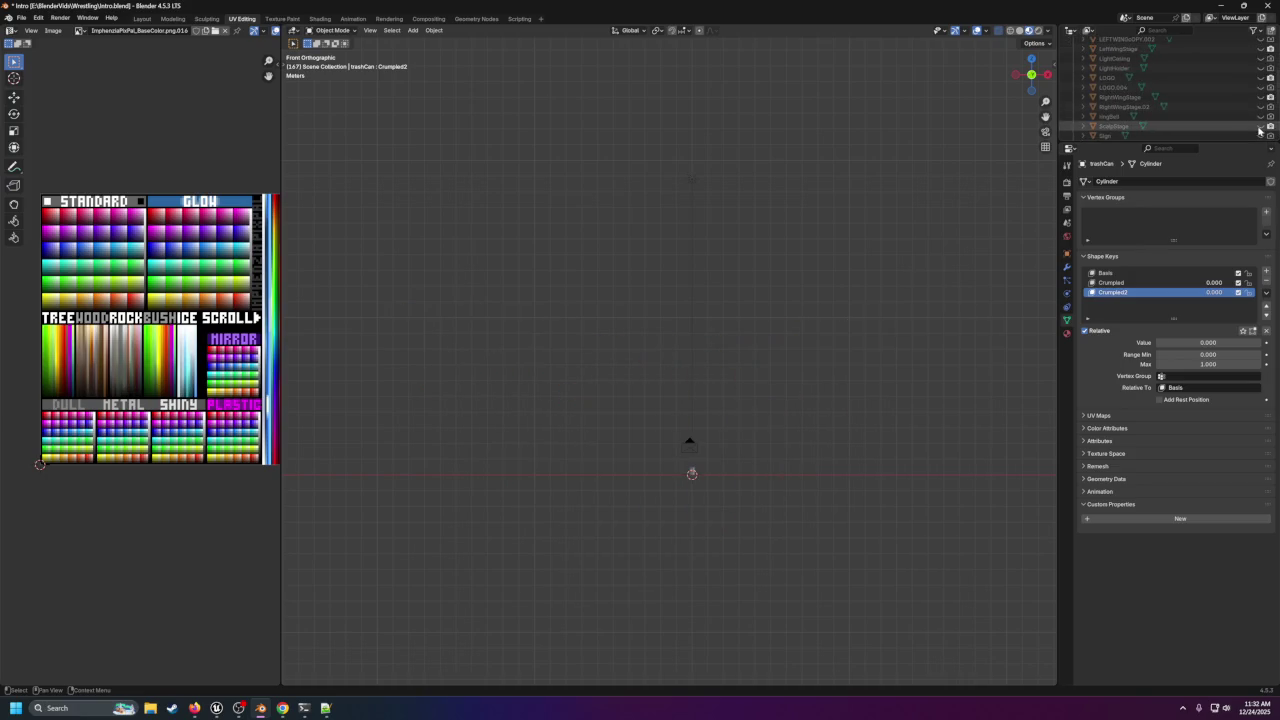
scroll(1260, 128, "down", 5)
left_click(1259, 86)
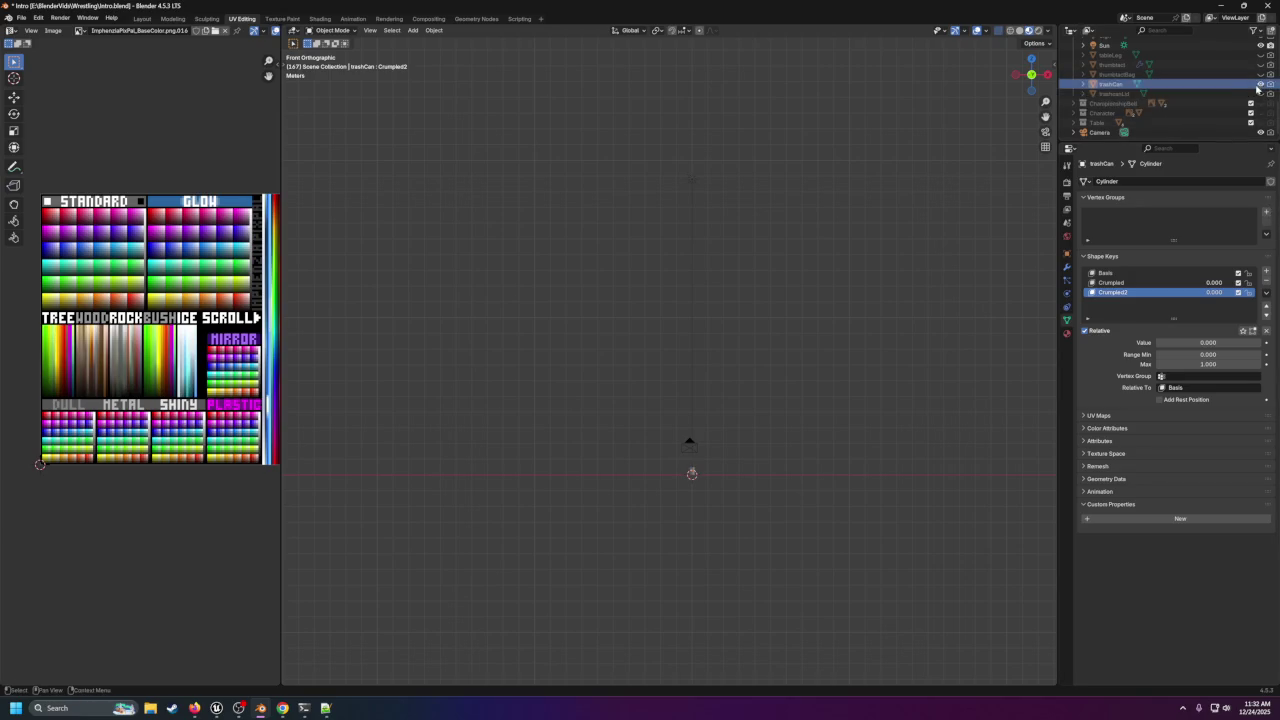
scroll(830, 450, "up", 5)
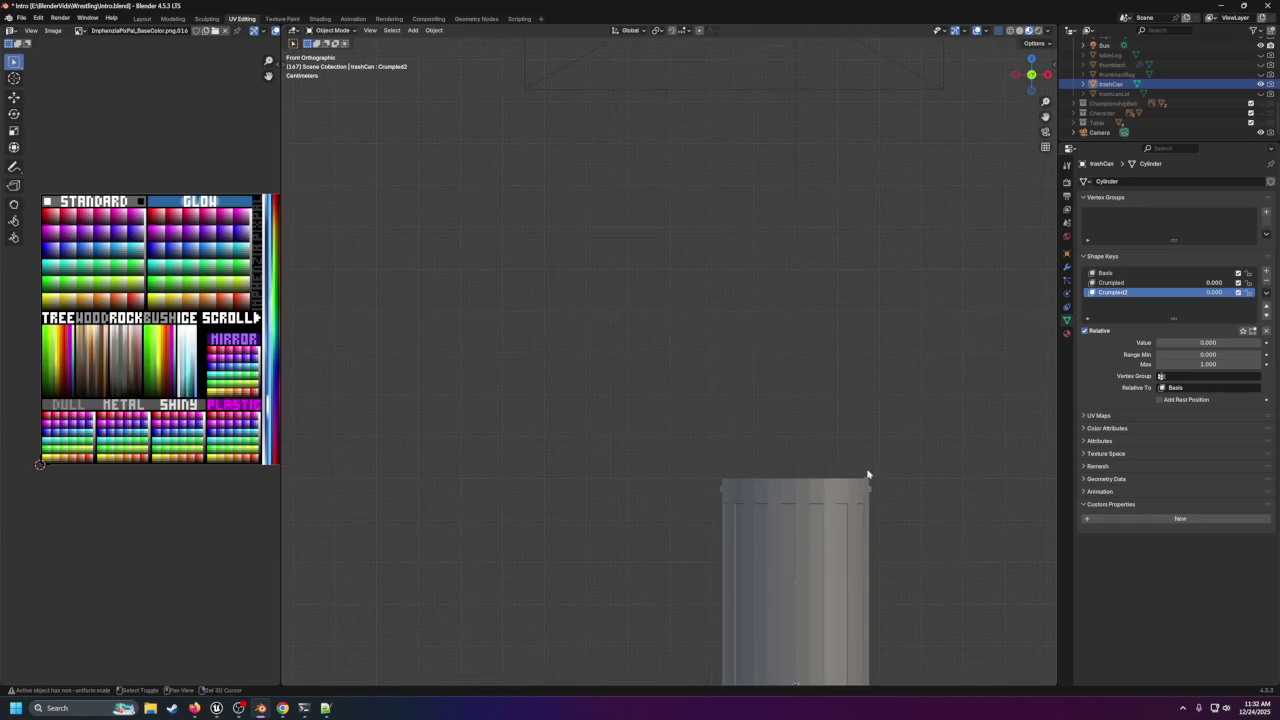
Raise the Crumpled shape key value to preview the can crumpling from the right side.
left_click_drag(867, 475, 801, 204)
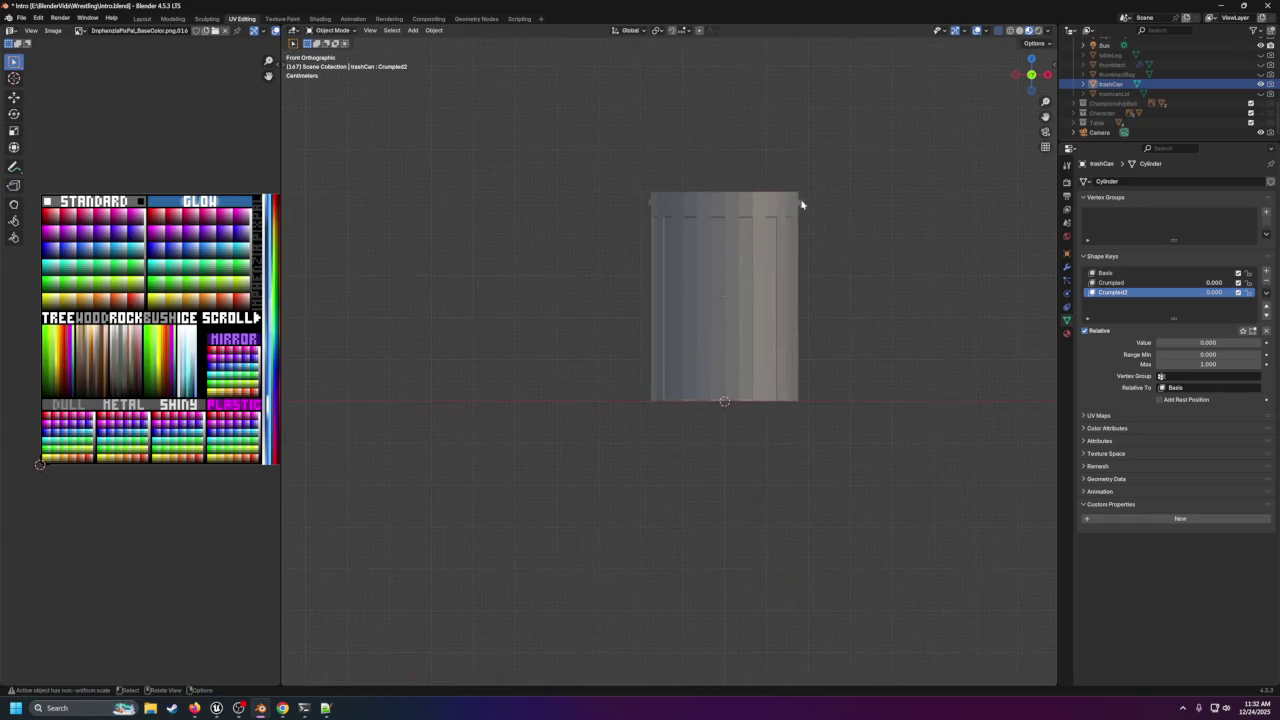
left_click(1126, 284)
left_click_drag(1175, 343, 1175, 343)
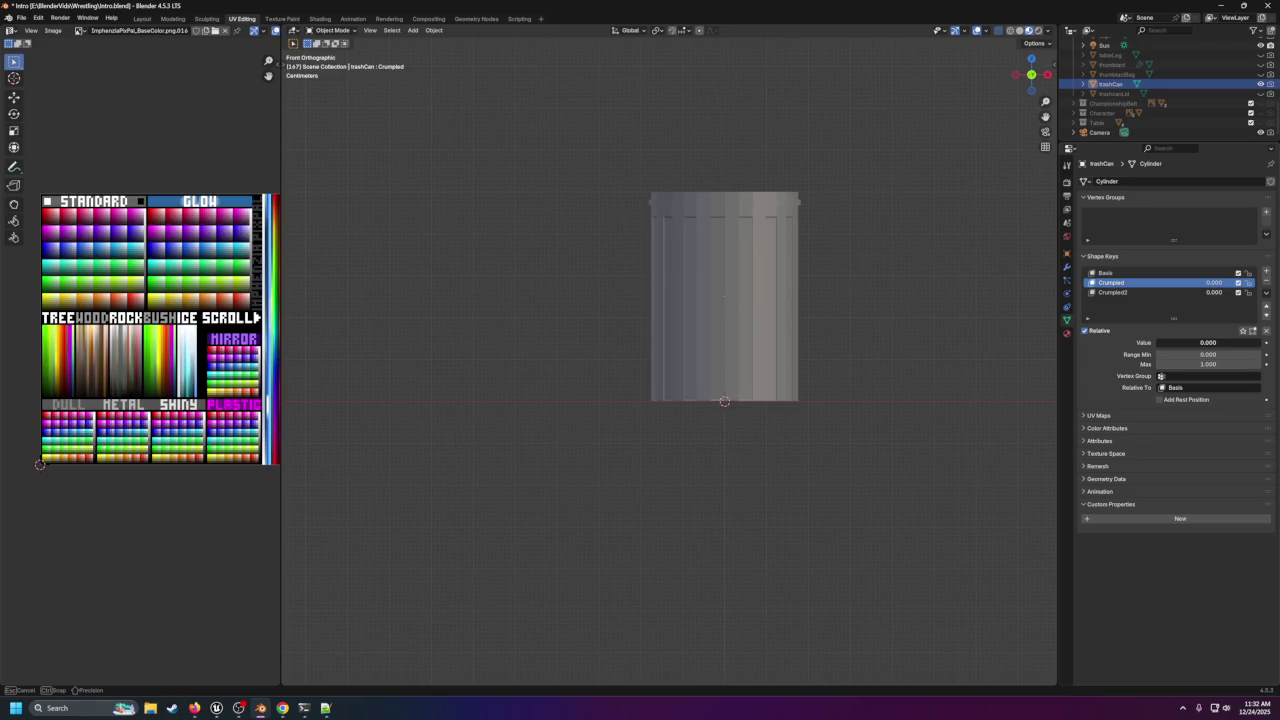
left_click_drag(1157, 342, 1260, 342)
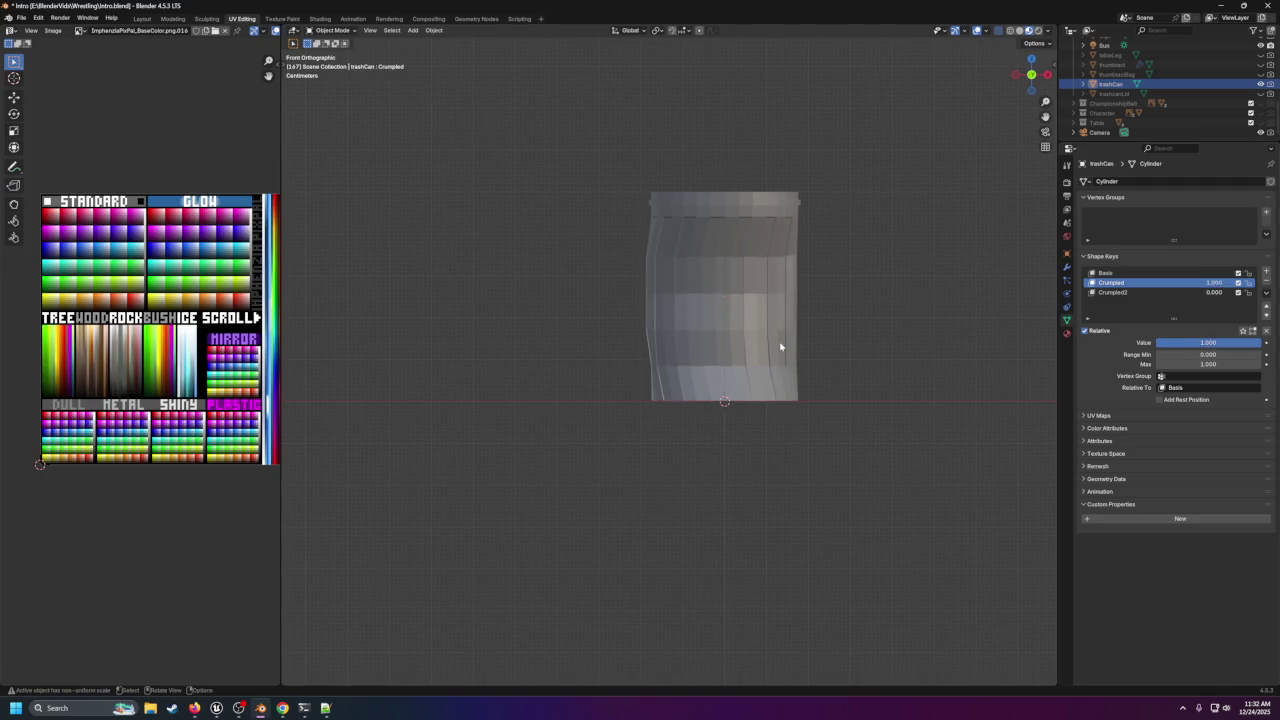
key("KP_3")
scroll(786, 349, "down", 10)
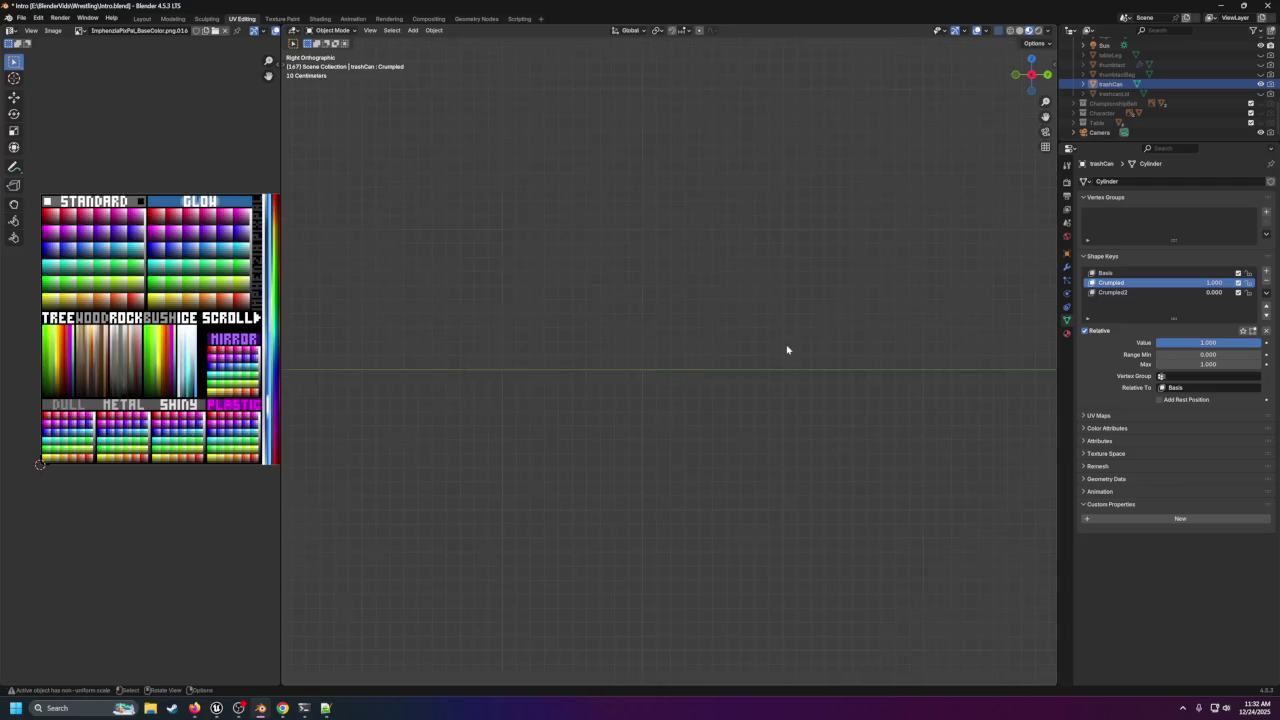
scroll(457, 366, "up", 5)
scroll(800, 353, "up", 3)
scroll(794, 355, "up", 2)
mouse_move(1208, 342)
left_mouse_down()
mouse_move(1160, 342)
mouse_move(1262, 346)
mouse_move(1156, 342)
mouse_move(1262, 342)
left_mouse_up()
Inspect Crumpled2 from several angles, then reset the Crumpled shape key to 0.
left_click(1165, 292)
mouse_move(777, 303)
left_mouse_down()
mouse_move(837, 354)
mouse_move(806, 409)
mouse_move(721, 374)
mouse_move(905, 341)
left_mouse_up()
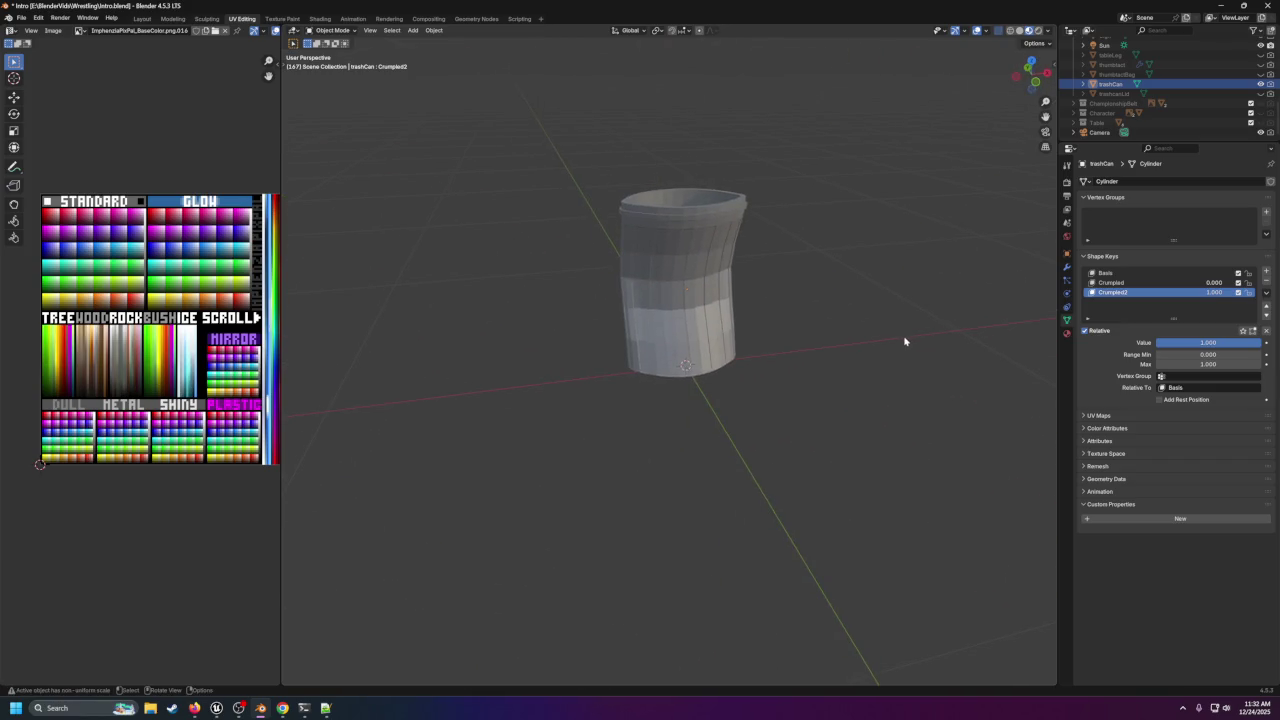
mouse_move(866, 243)
left_mouse_down()
mouse_move(874, 266)
mouse_move(800, 237)
mouse_move(1017, 251)
mouse_move(974, 248)
left_mouse_up()
key("KP_3")
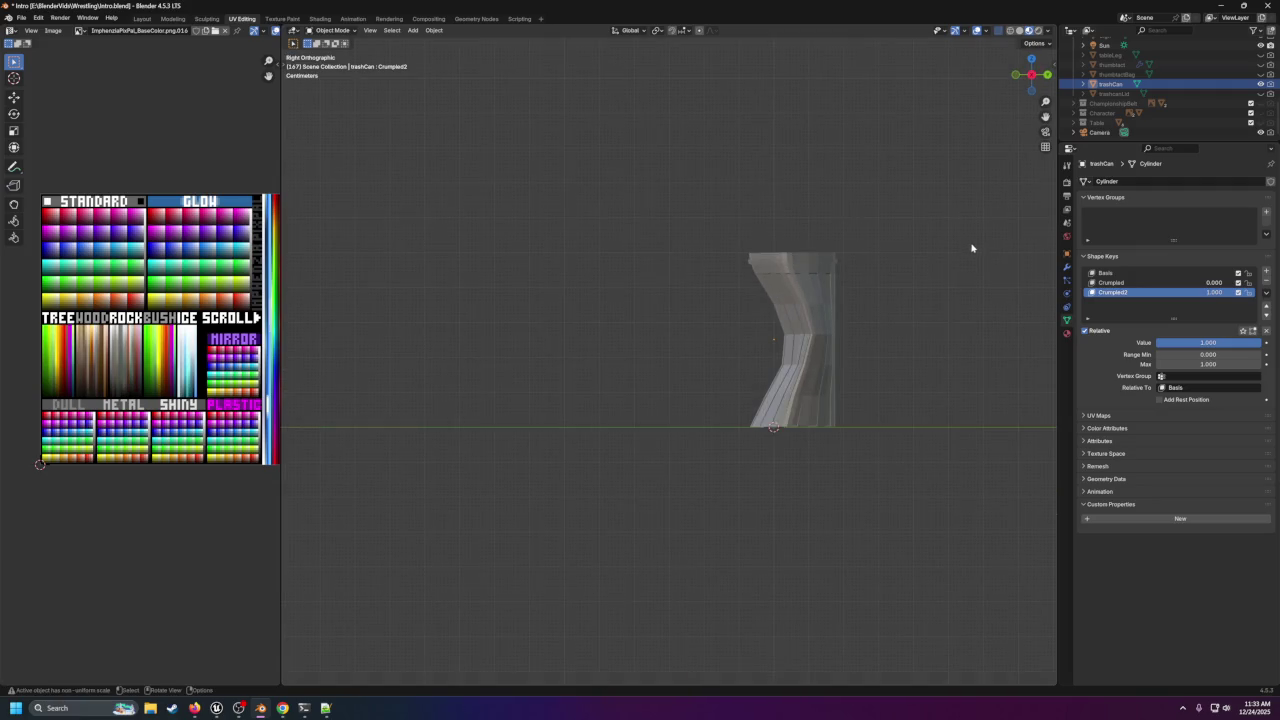
key("KP_Decimal")
mouse_move(1205, 342)
left_mouse_down()
mouse_move(1110, 342)
mouse_move(1260, 343)
mouse_move(1157, 343)
left_mouse_up()
key("Escape")
left_click(1110, 282)
left_click(1112, 292)
left_click(1133, 284)
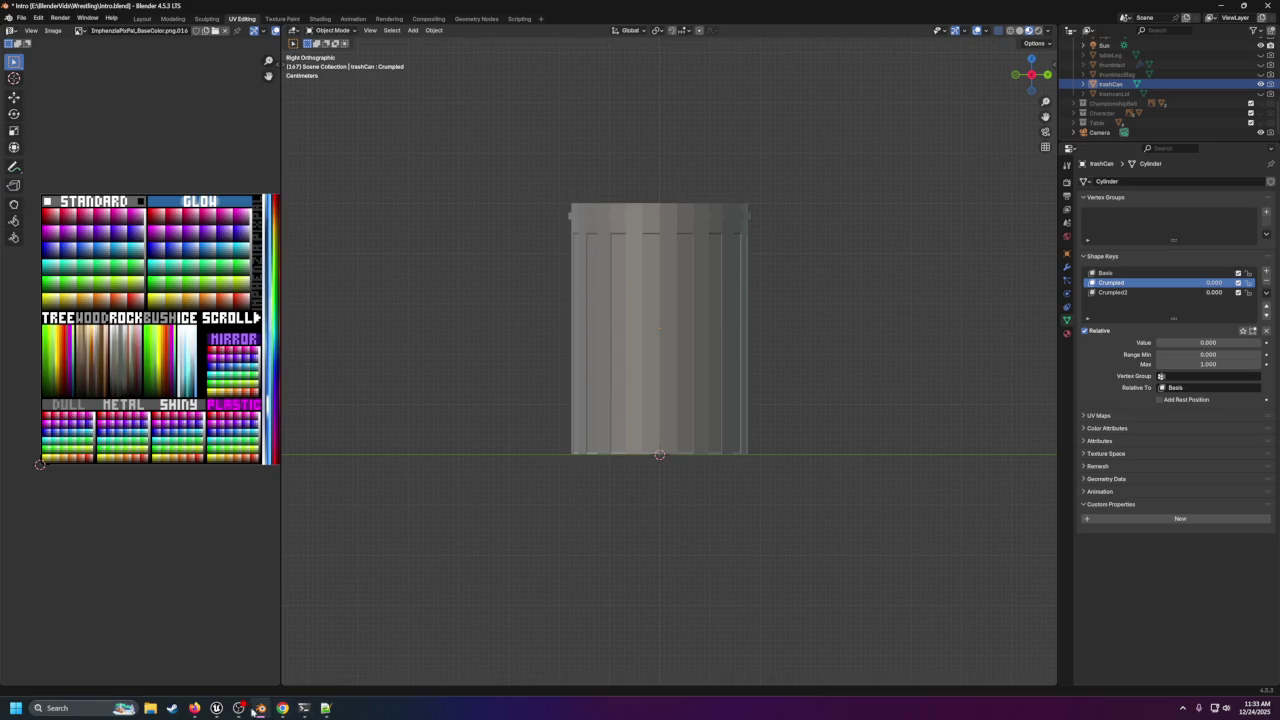
Bring the Unreal editor forward and tilt the view up toward the entrance stage.
mouse_move(216, 708)
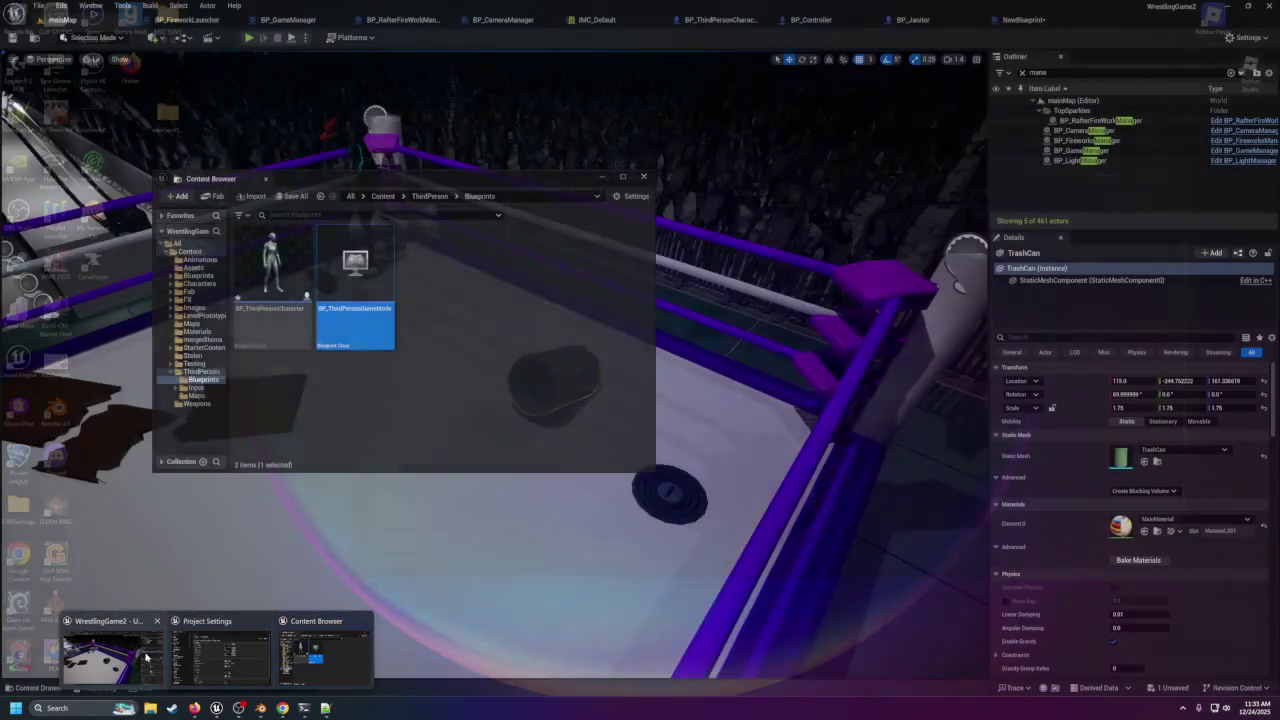
left_click(147, 657)
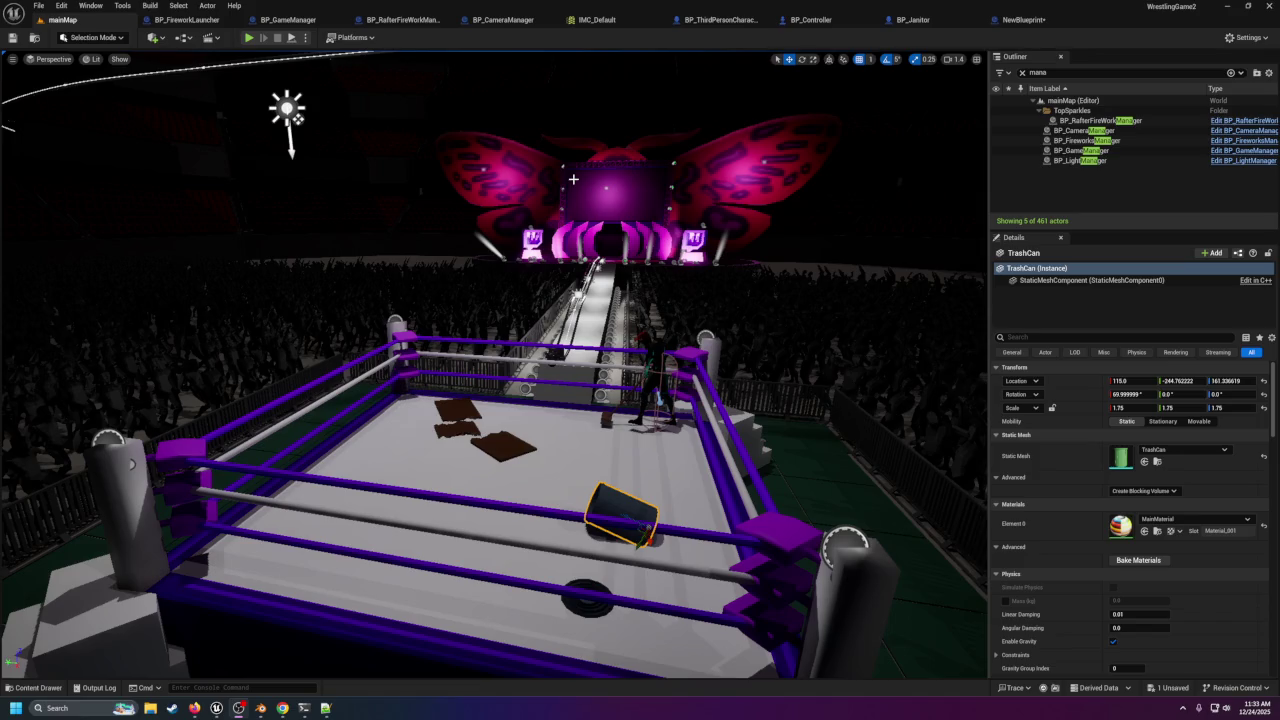
scroll(560, 205, "up", 5)
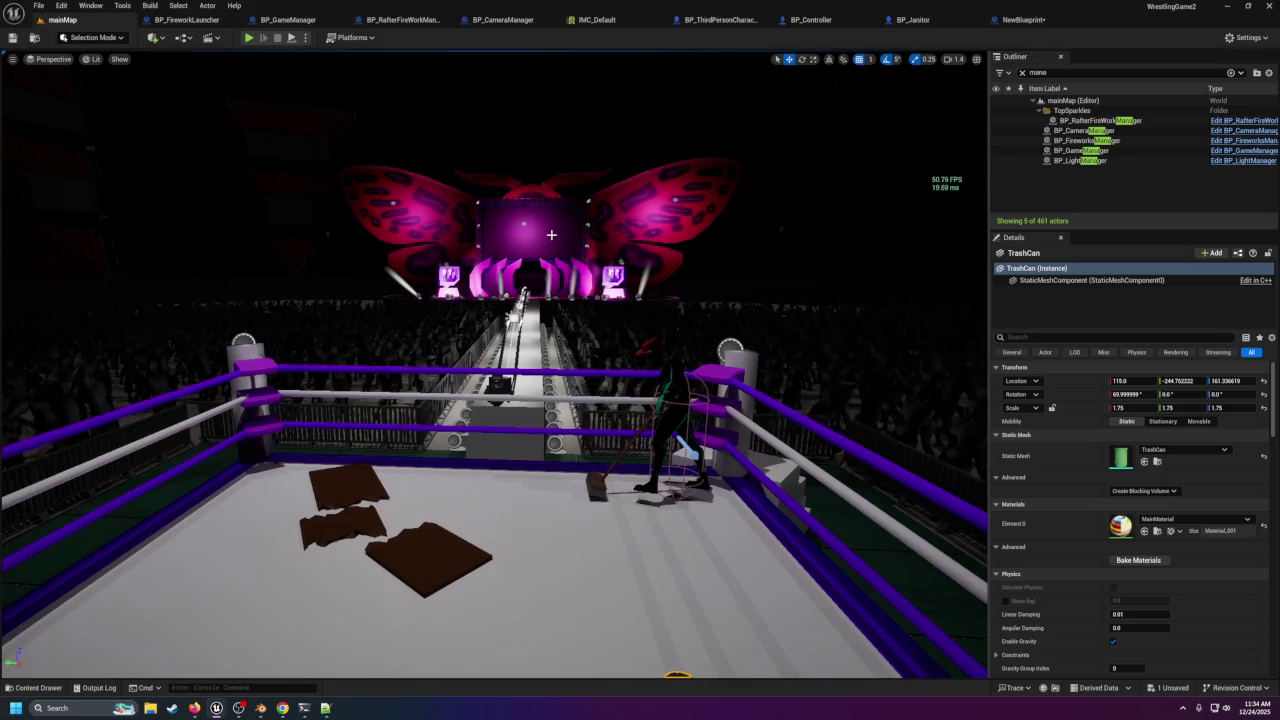
left_click_drag(551, 234, 551, 204)
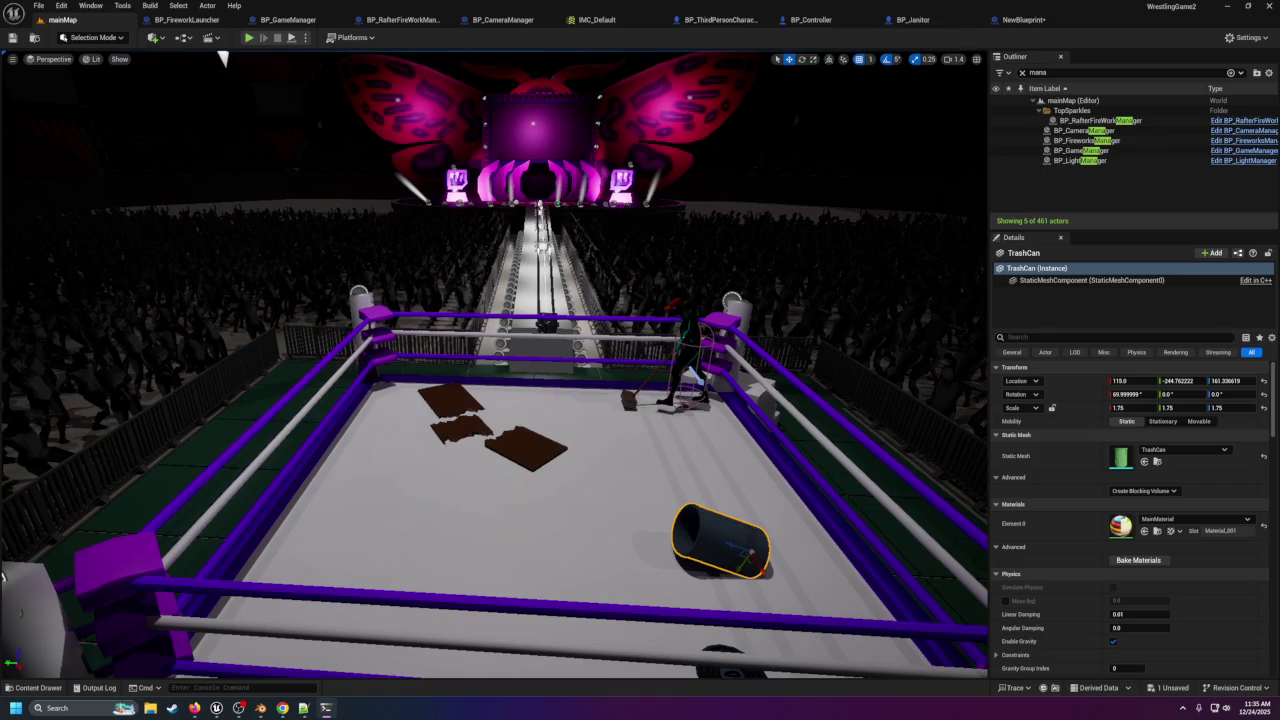
Move the notes window out of the way and switch to the wrestling website.
key("alt+Tab")
left_click_drag(790, 206, 1279, 210)
key("alt+Tab")
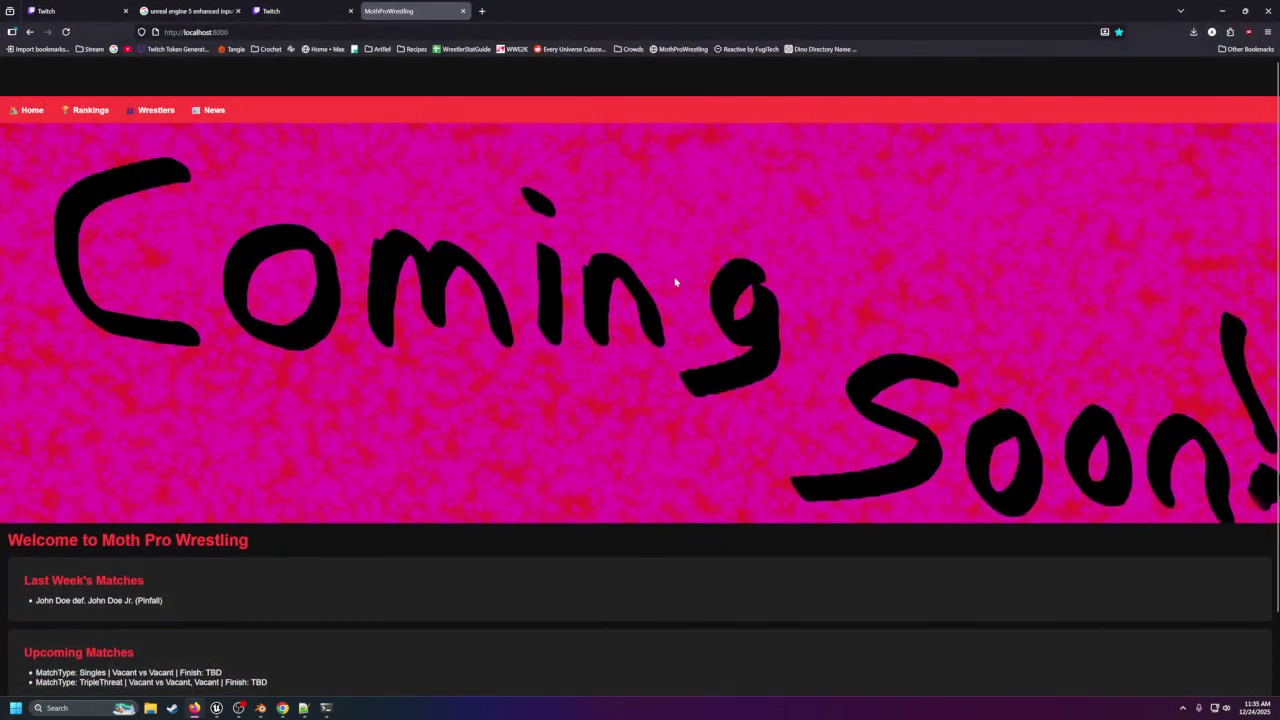
Open the Wrestlers roster, scroll through the wrestler cards, and open CrowBird's profile.
scroll(677, 277, "down", 1)
scroll(410, 287, "up", 1)
left_click(150, 112)
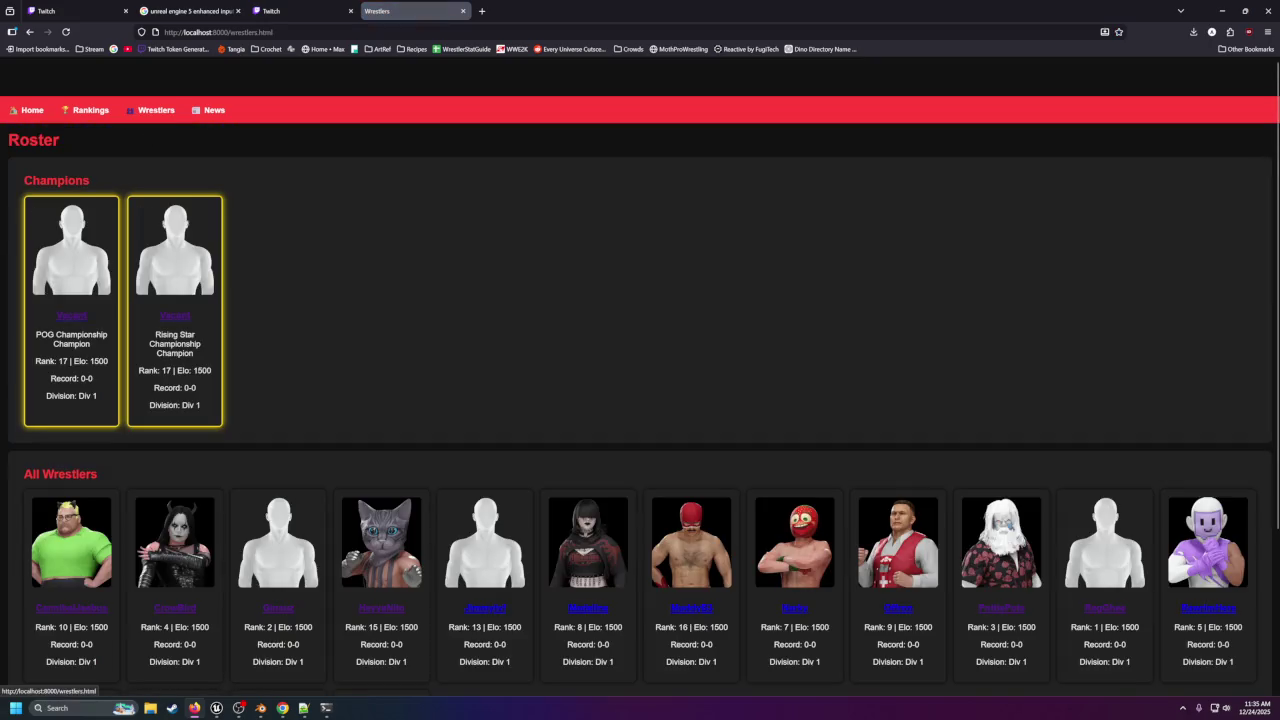
scroll(371, 349, "down", 2)
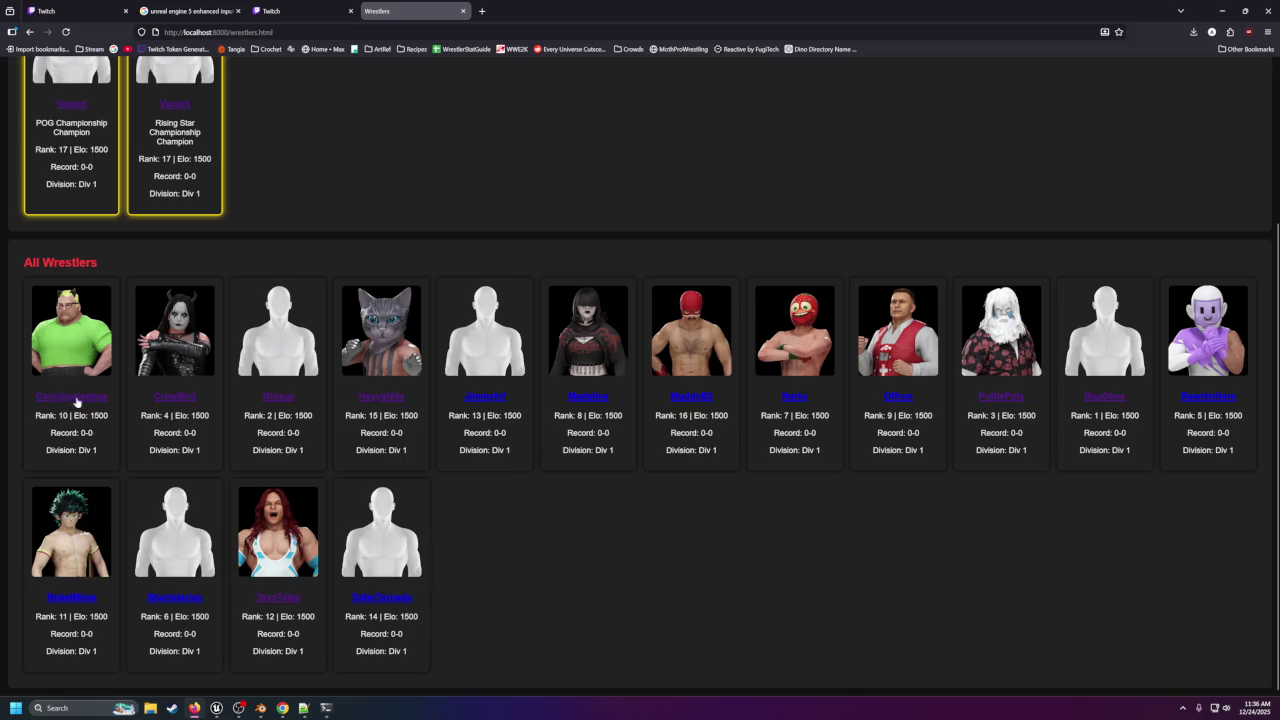
left_click(184, 400)
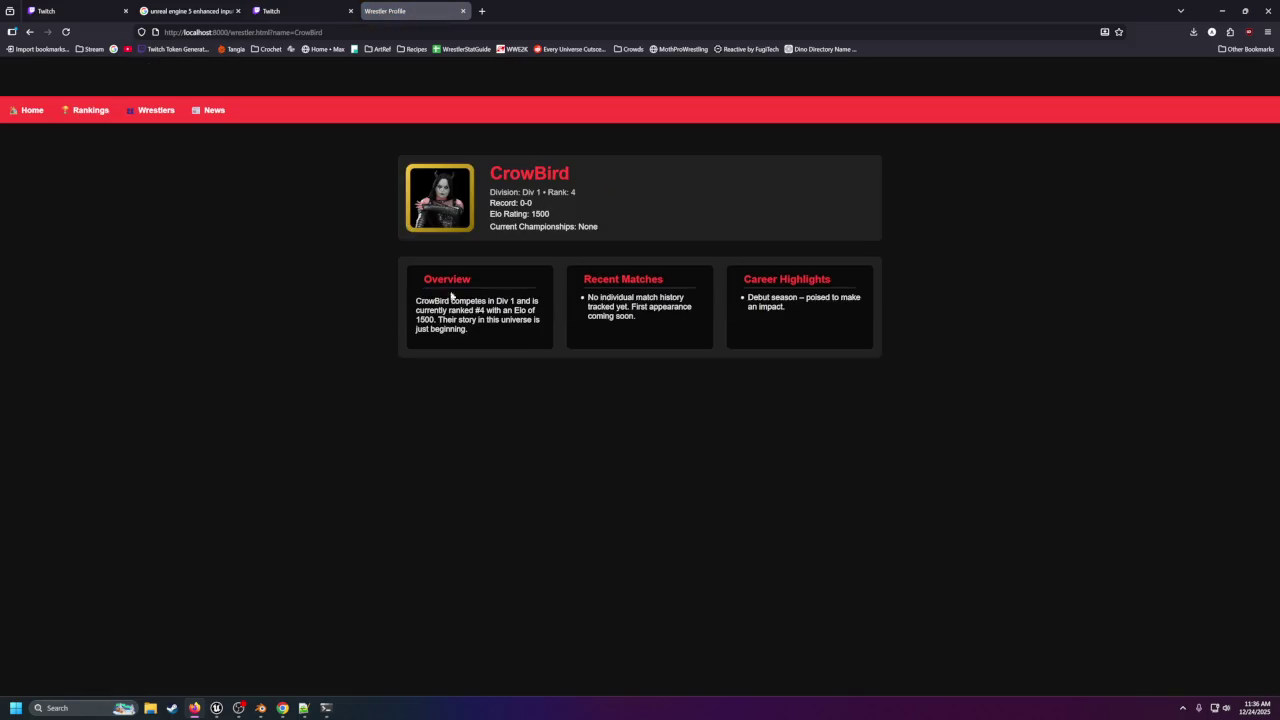
Select CrowBird's overview text, then view the Rankings page and the News page.
left_click_drag(415, 300, 537, 320)
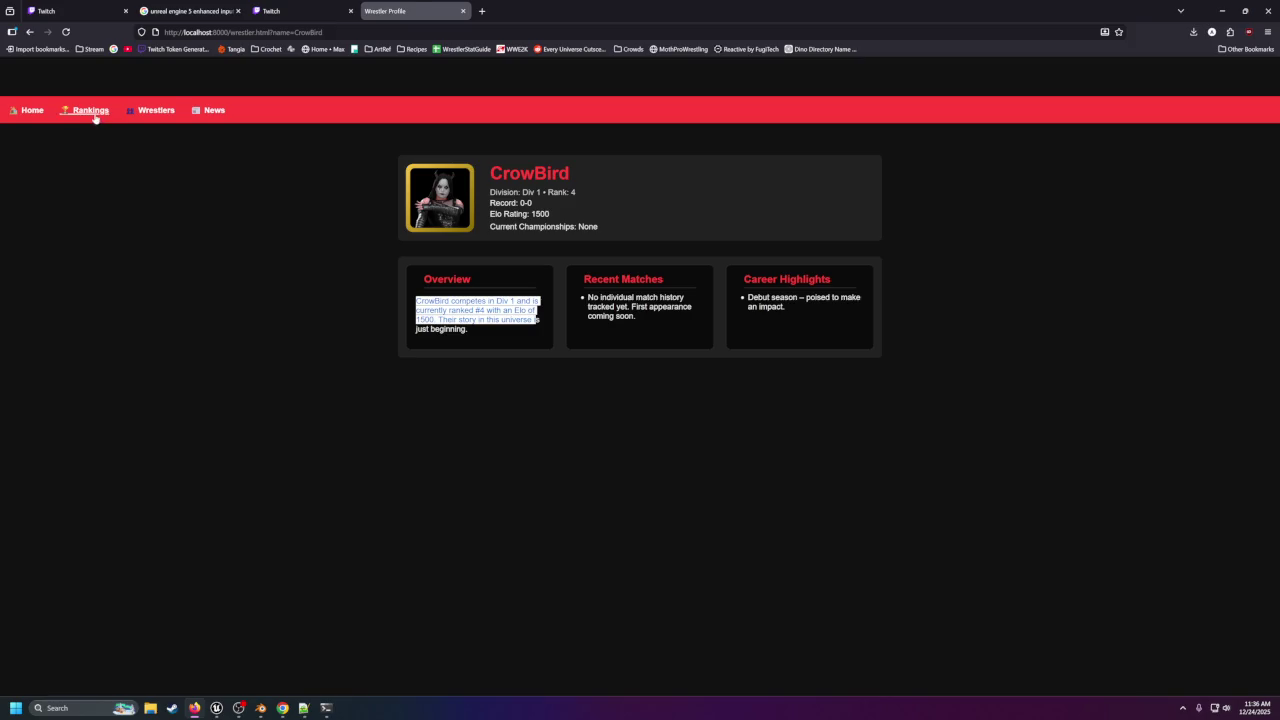
left_click(91, 112)
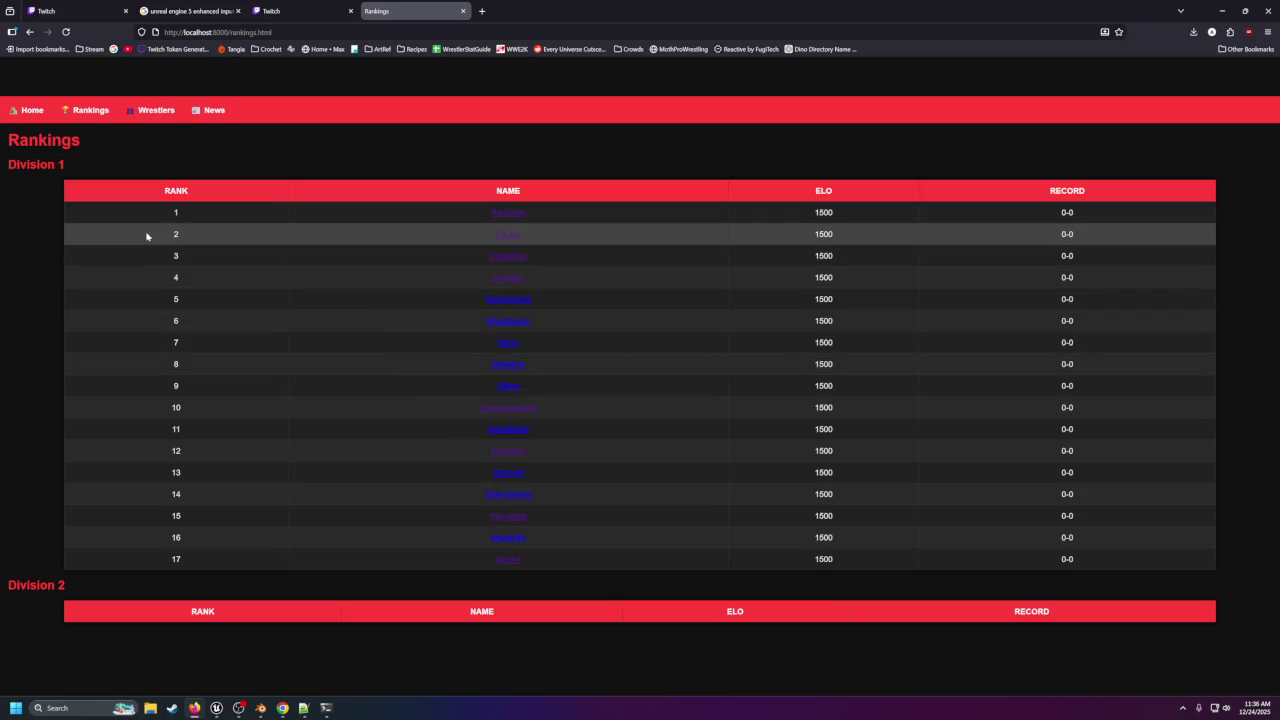
left_click(197, 111)
Scroll through all 16 Wrestlers roster cards, then switch to the notes editor.
left_click(155, 110)
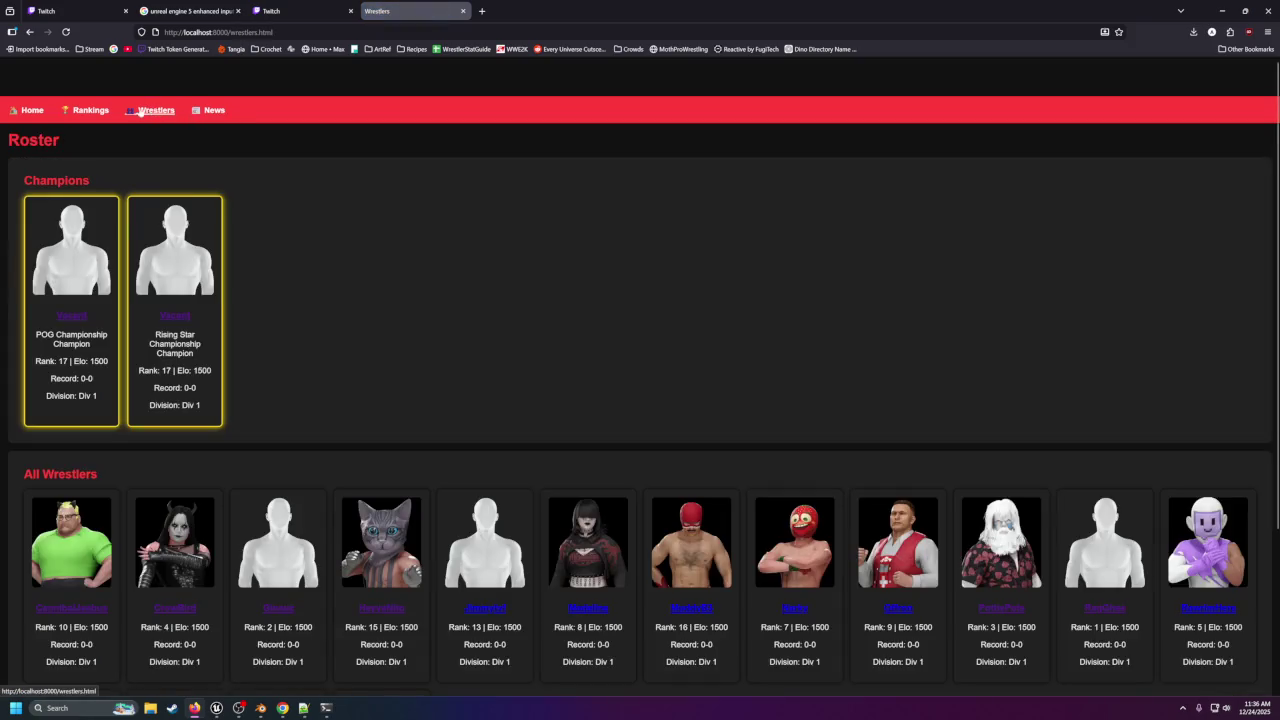
scroll(309, 337, "down", 3)
scroll(182, 248, "up", 2)
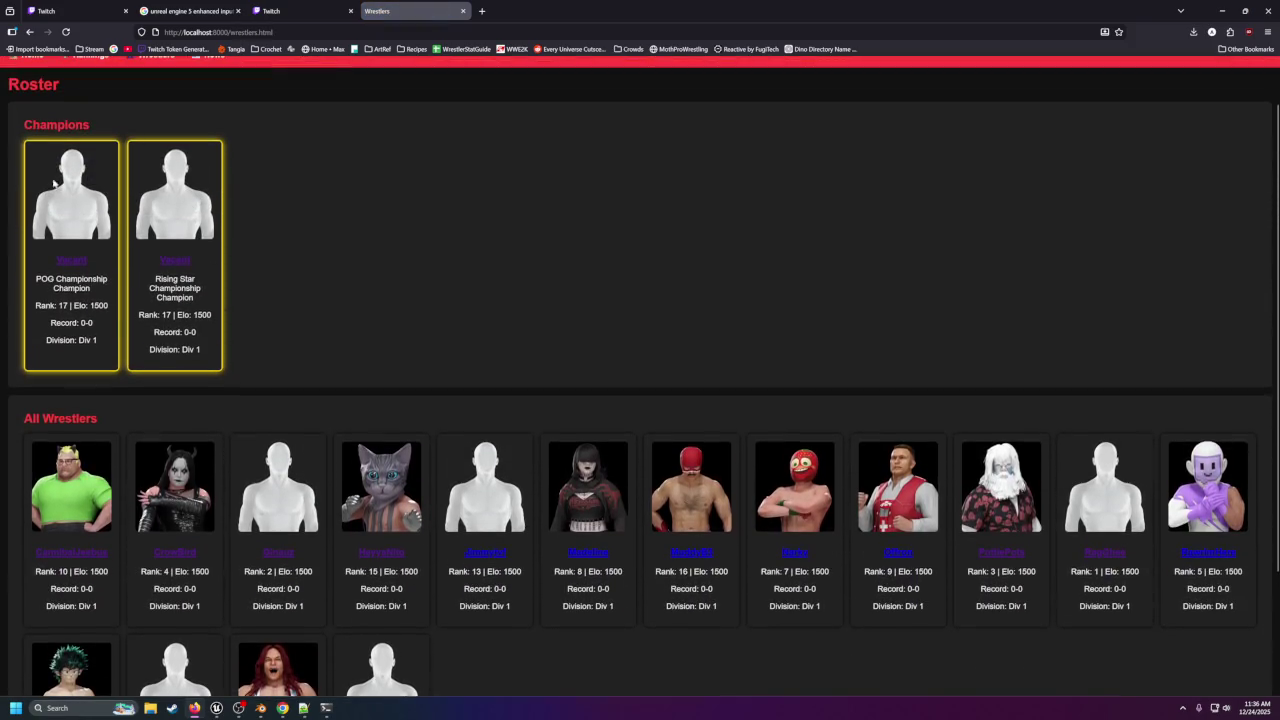
scroll(182, 248, "down", 3)
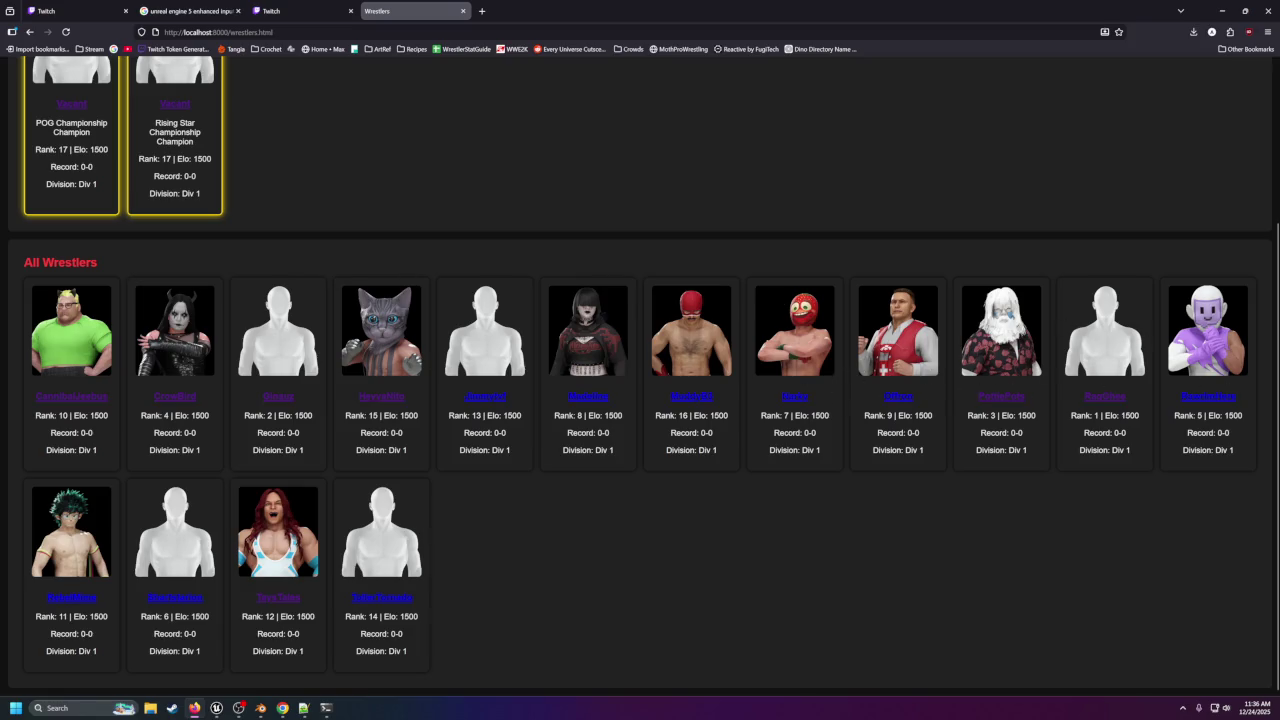
key("alt+Tab")
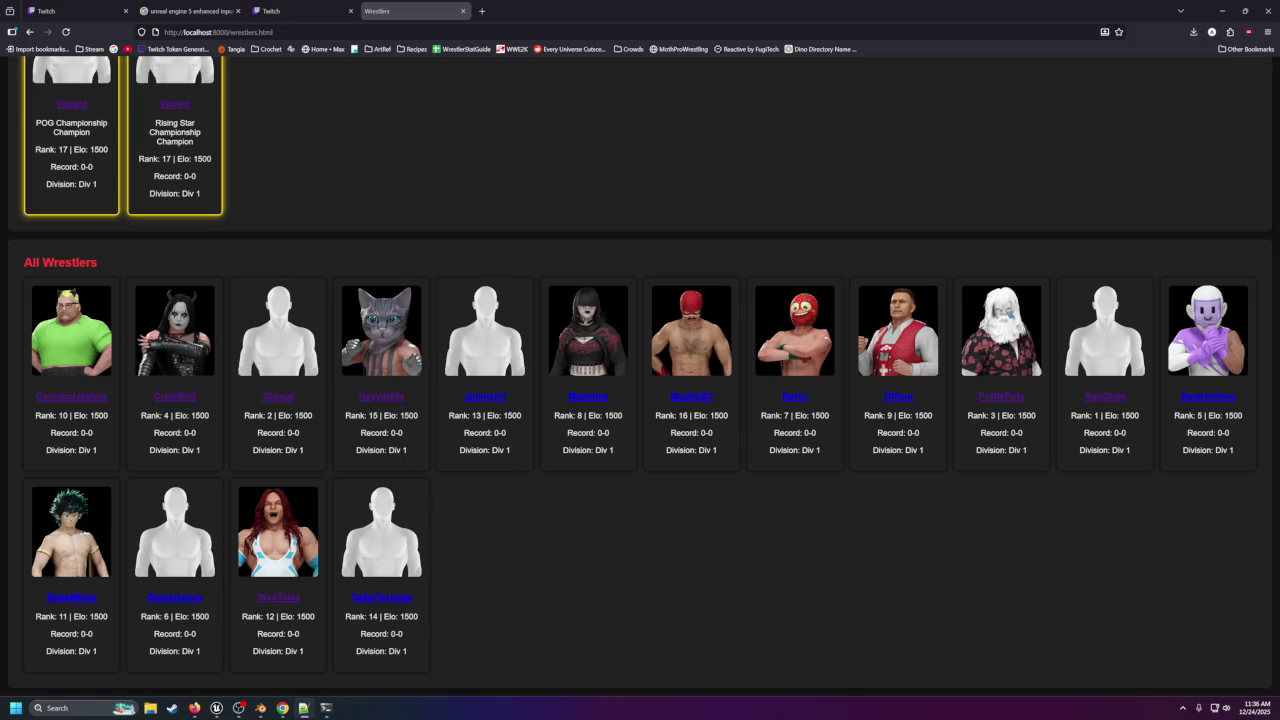
mouse_move(1279, 210)
left_mouse_down()
mouse_move(997, 197)
mouse_move(583, 92)
left_mouse_up()
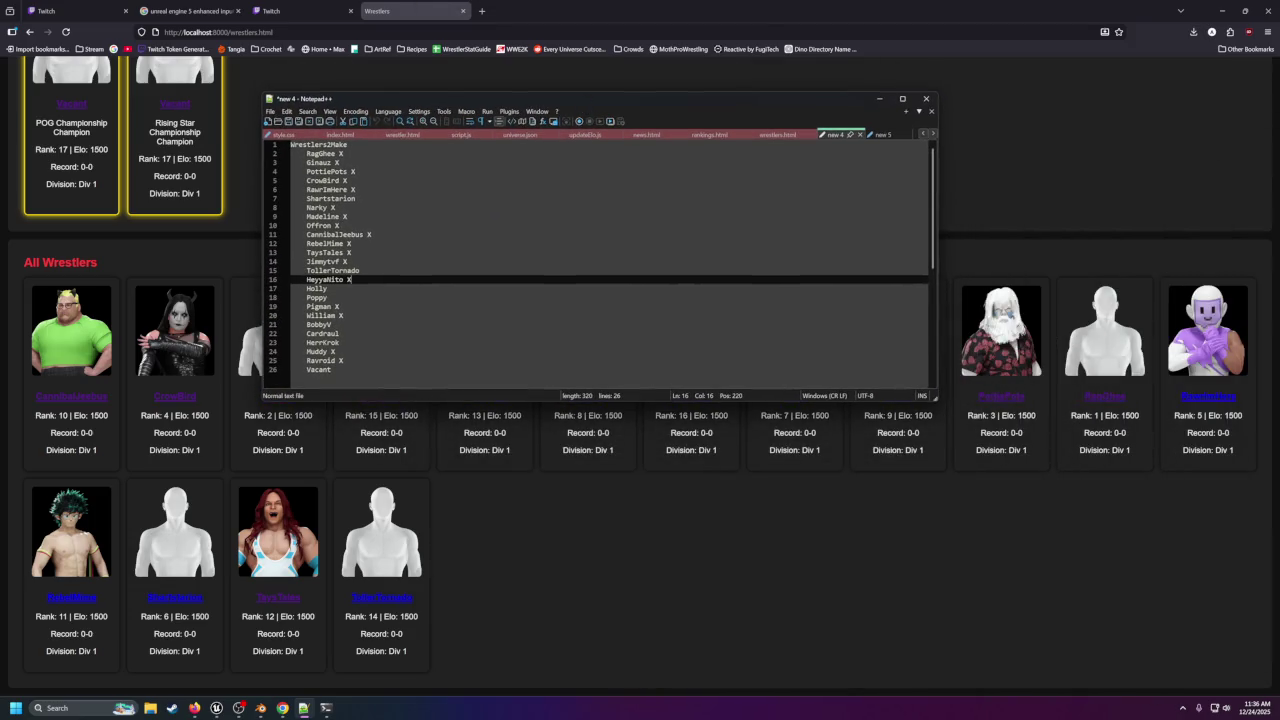
mouse_move(319, 153)
left_mouse_down()
mouse_move(331, 369)
mouse_move(343, 360)
left_mouse_up()
left_click(343, 360)
left_click(316, 333)
left_click(317, 324)
left_click(321, 288)
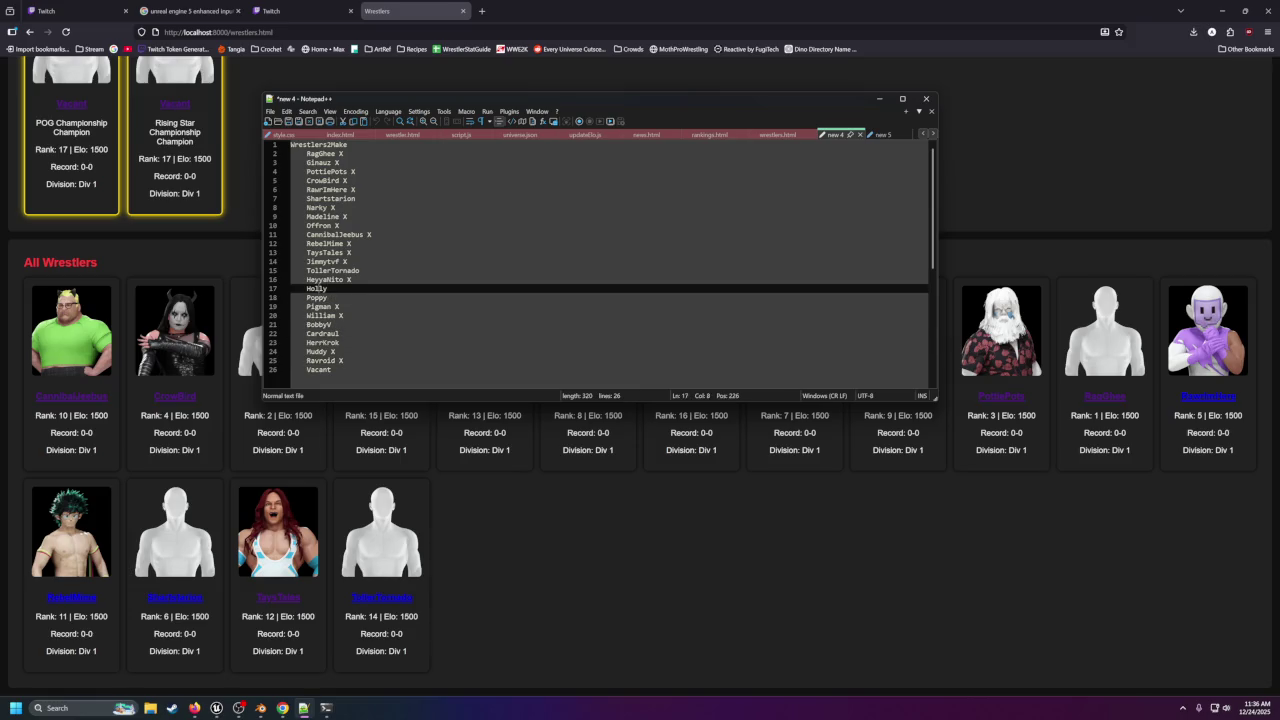
left_click(326, 198)
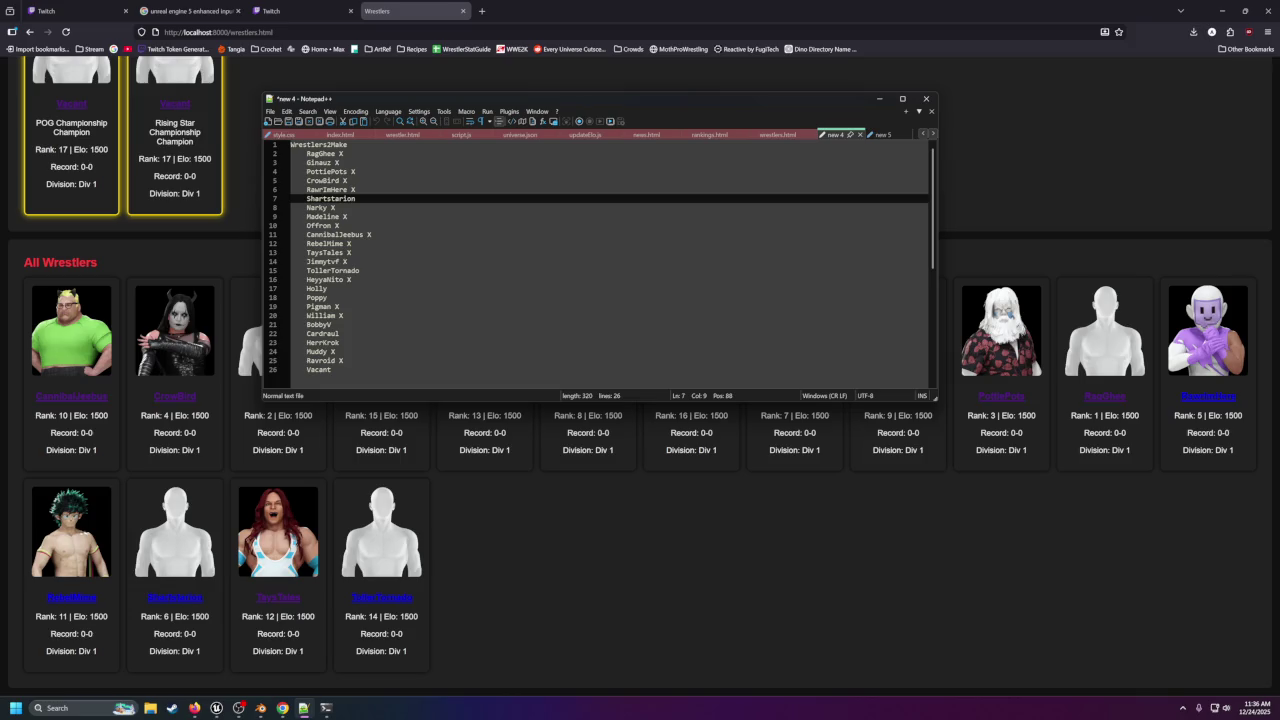
double_click(327, 200)
mouse_move(465, 98)
left_mouse_down()
mouse_move(479, 118)
mouse_move(876, 310)
mouse_move(1279, 360)
left_mouse_up()
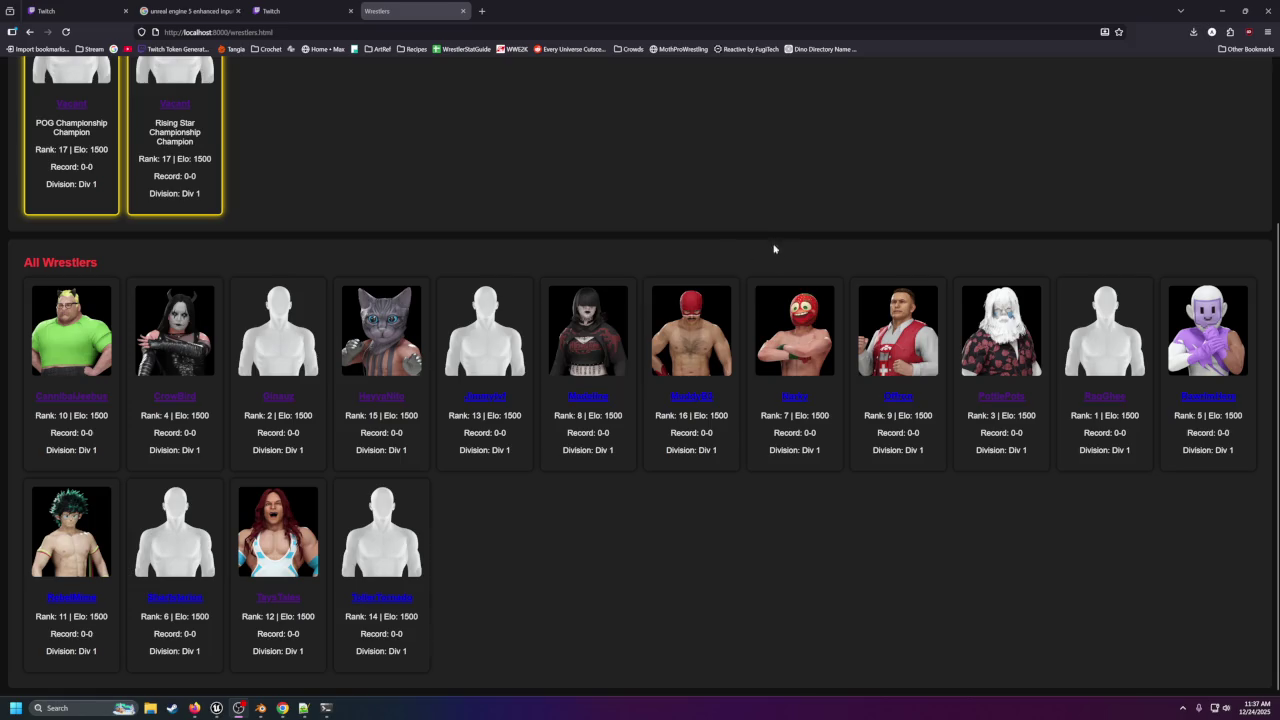
left_click(895, 398)
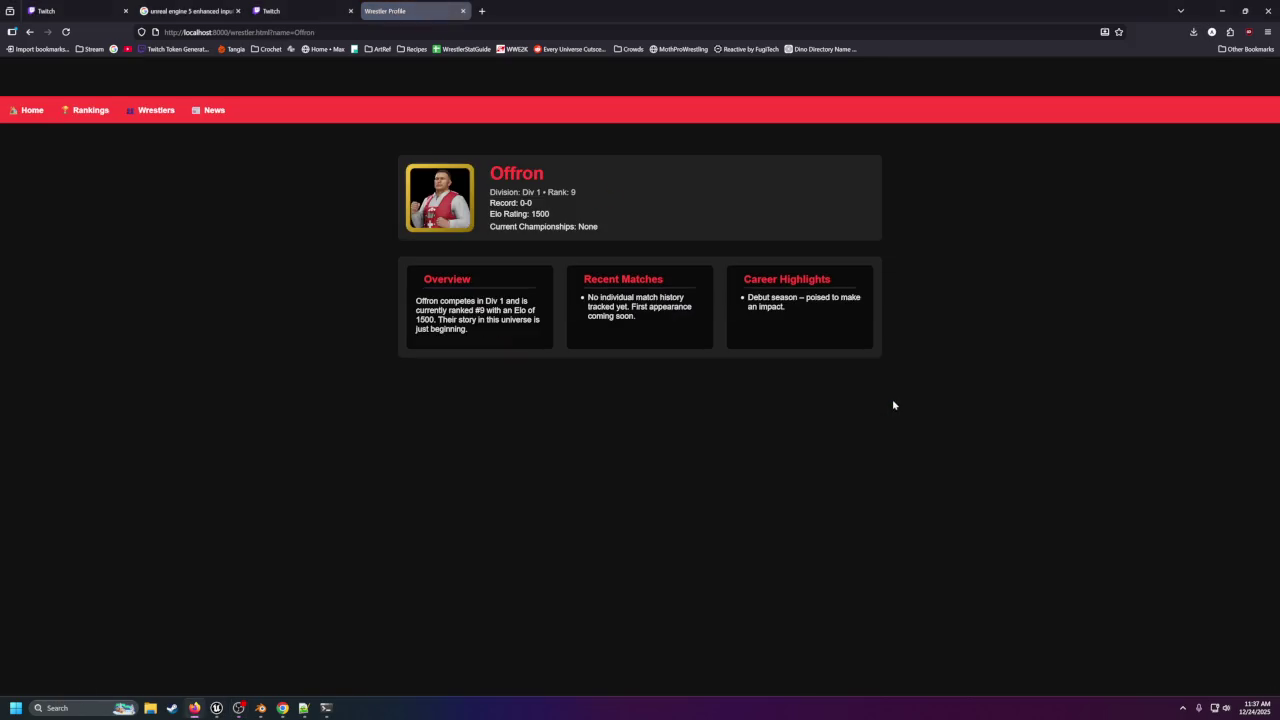
key("alt+Left")
scroll(260, 157, "up", 3)
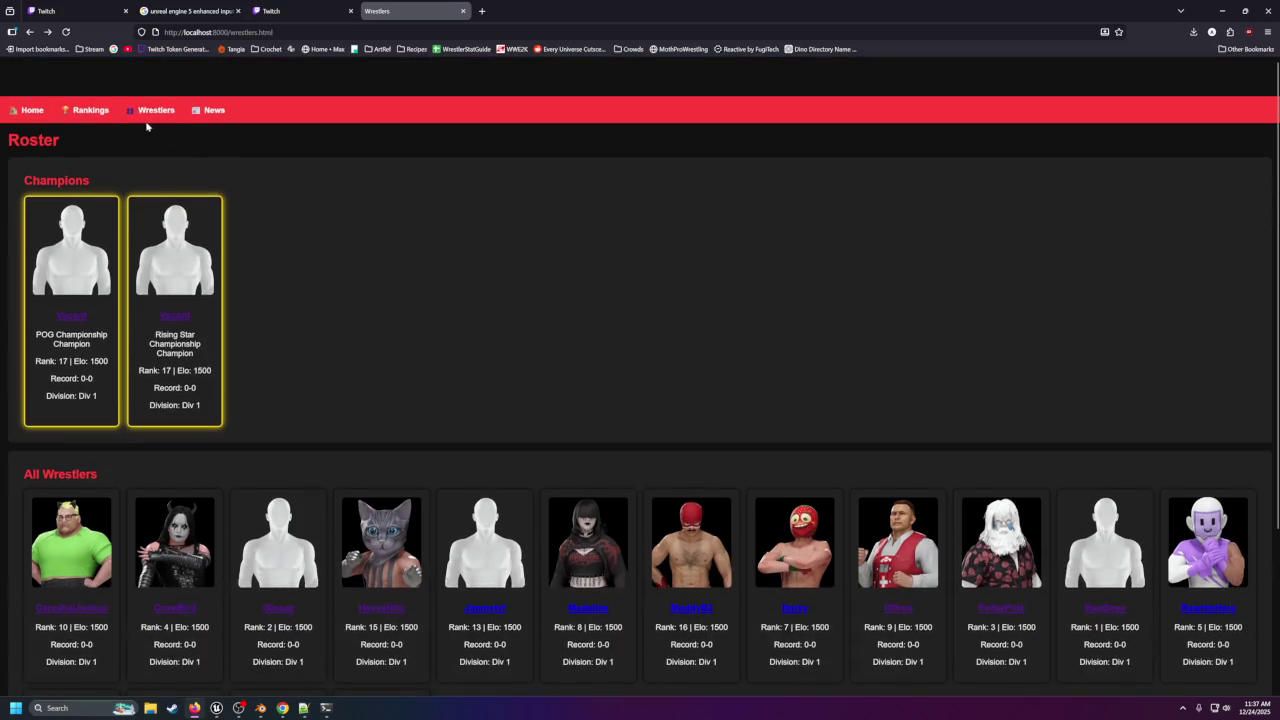
left_click(88, 110)
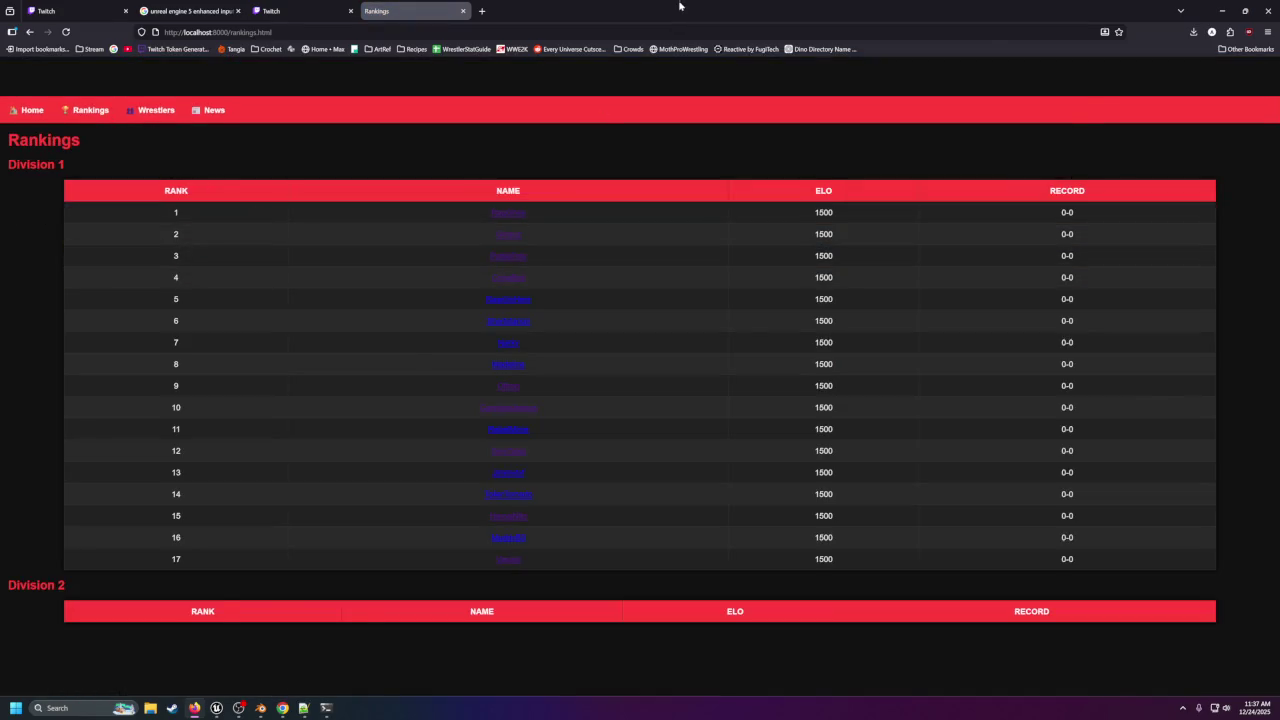
key("super+Down")
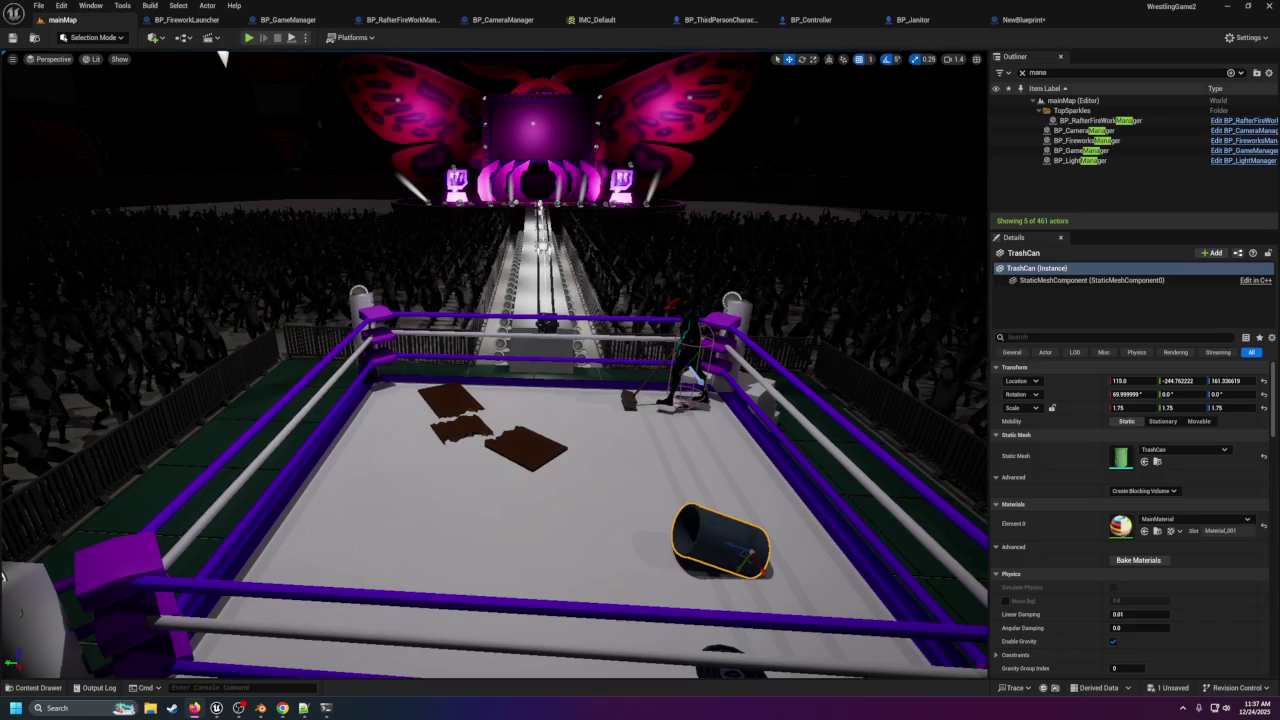
left_click_drag(630, 279, 622, 275)
mouse_move(230, 58)
left_mouse_down()
mouse_move(783, 54)
mouse_move(474, 51)
mouse_move(985, 95)
mouse_move(620, 277)
left_mouse_up()
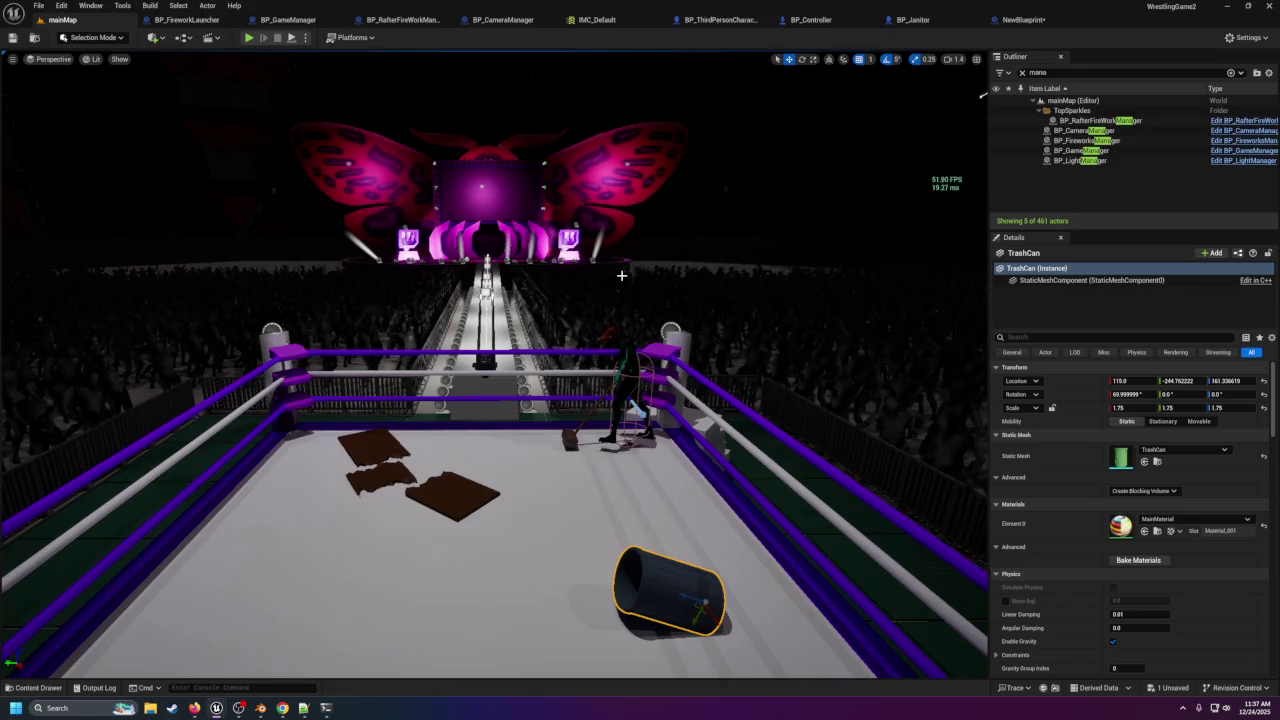
mouse_move(983, 93)
left_mouse_down()
mouse_move(700, 140)
mouse_move(393, 303)
left_mouse_up()
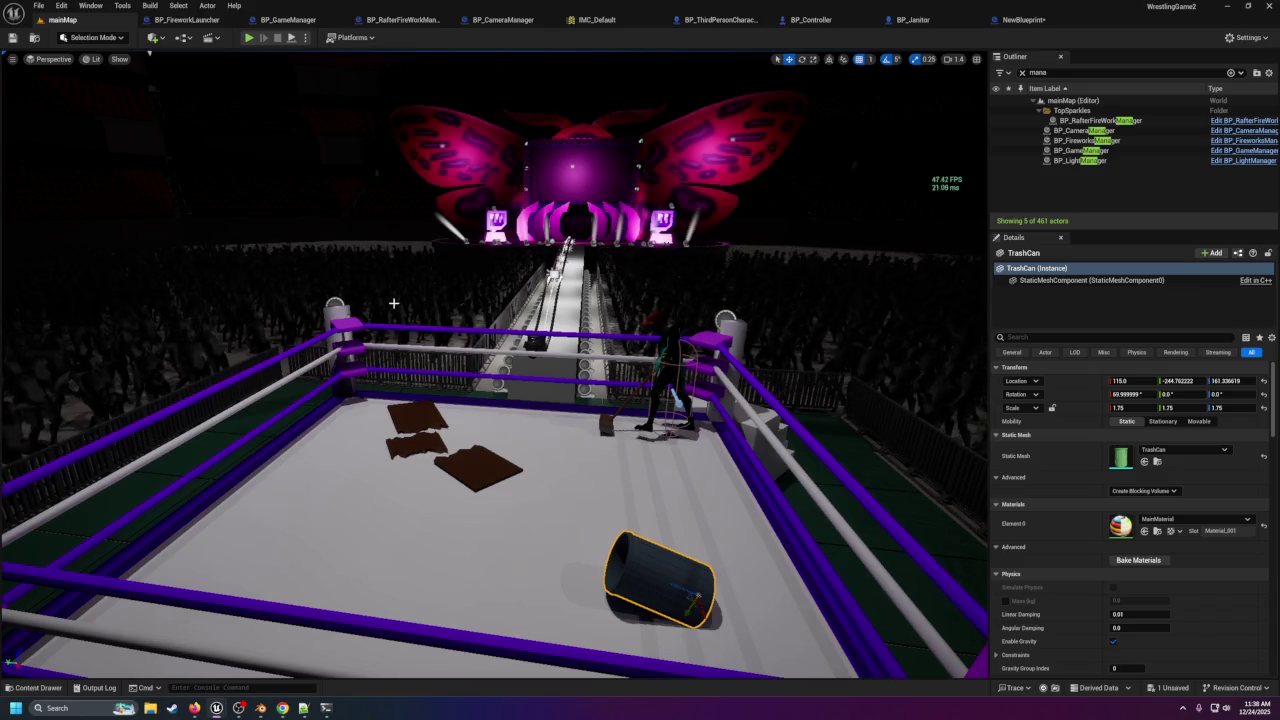
Fly the camera closer to the ring, select the janitor, and open its BP_Janitor event graph.
mouse_move(405, 316)
left_mouse_down()
mouse_move(515, 316)
mouse_move(500, 316)
mouse_move(500, 345)
left_mouse_up()
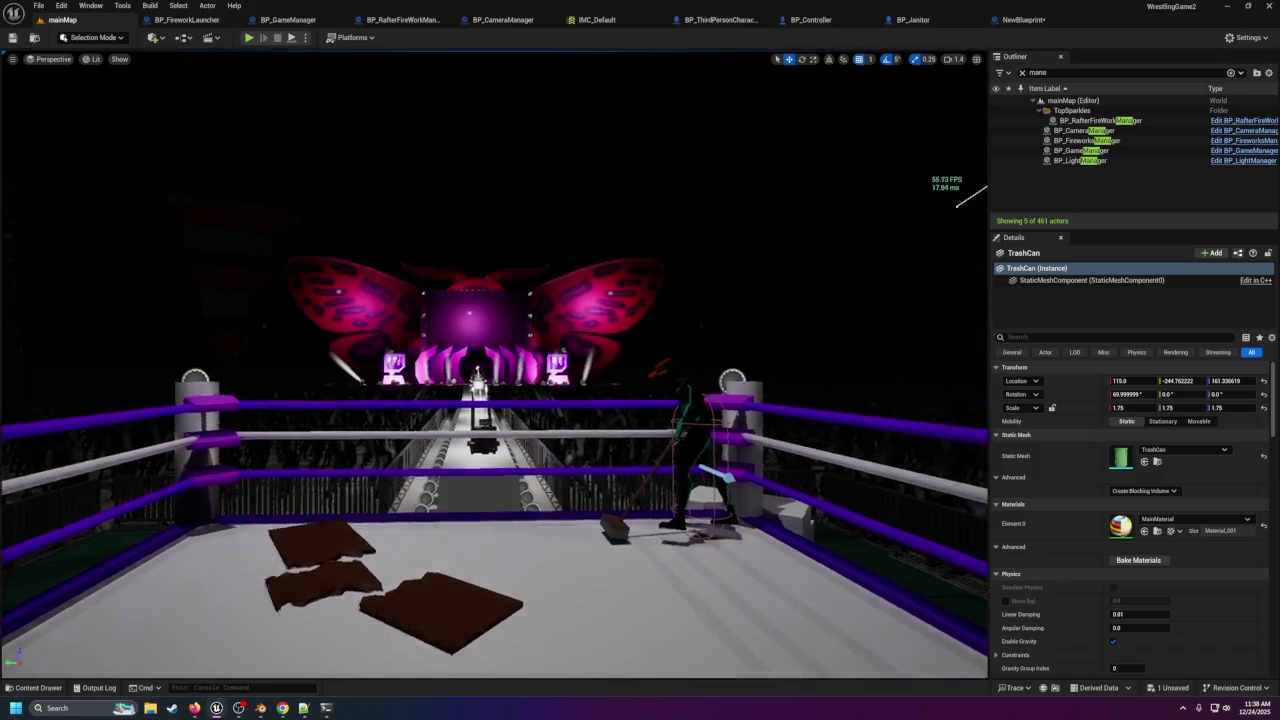
mouse_move(403, 315)
left_mouse_down()
mouse_move(405, 290)
mouse_move(408, 325)
mouse_move(412, 293)
left_mouse_up()
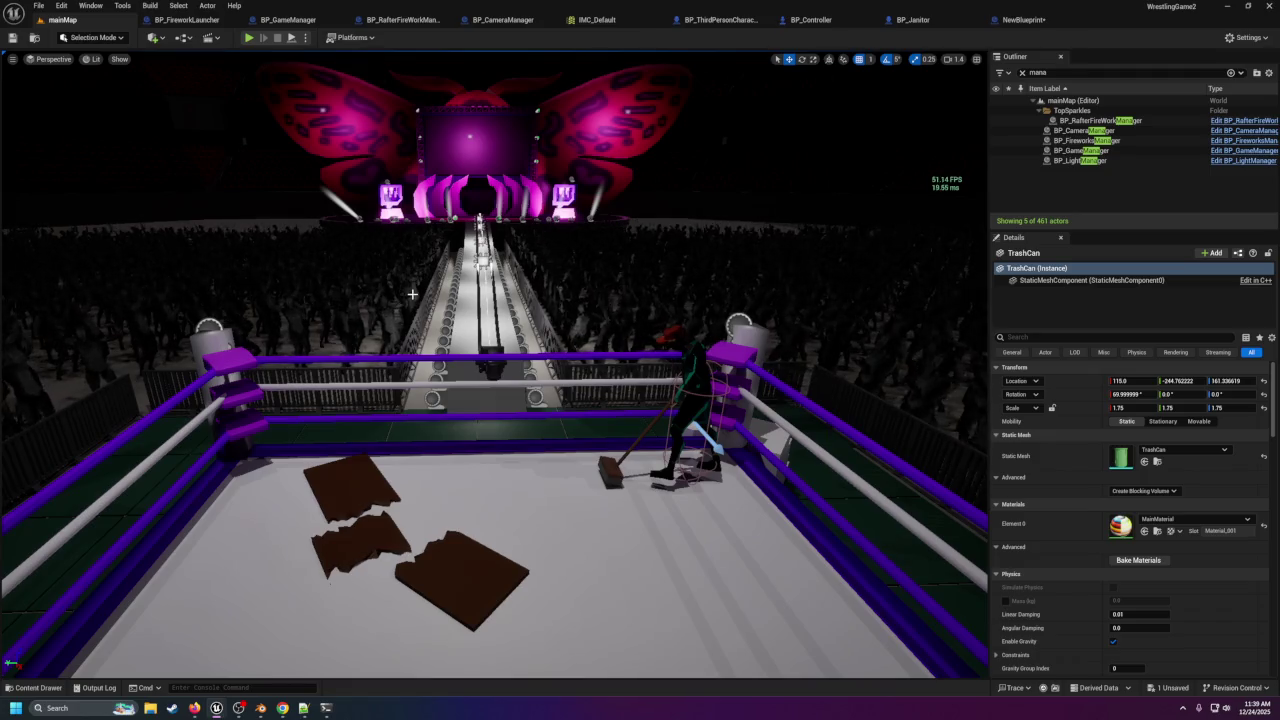
left_click(700, 386)
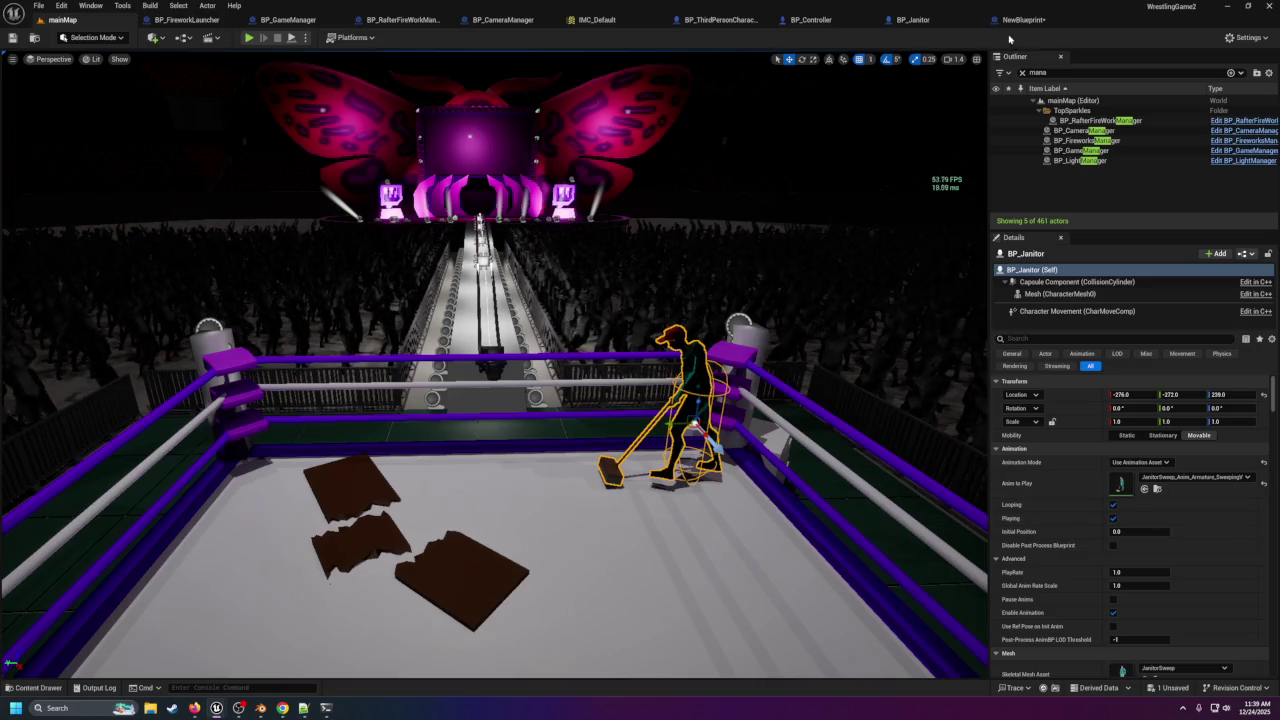
left_click(925, 20)
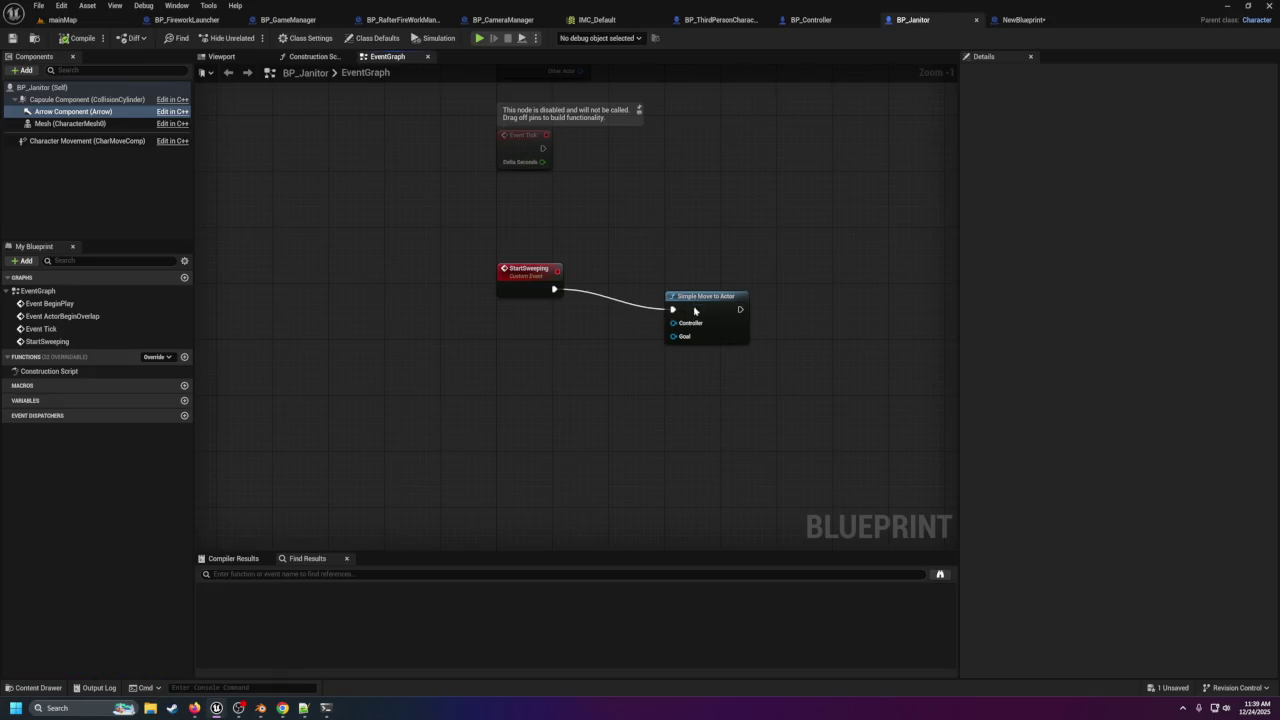
left_click_drag(695, 311, 686, 290)
key("Delete")
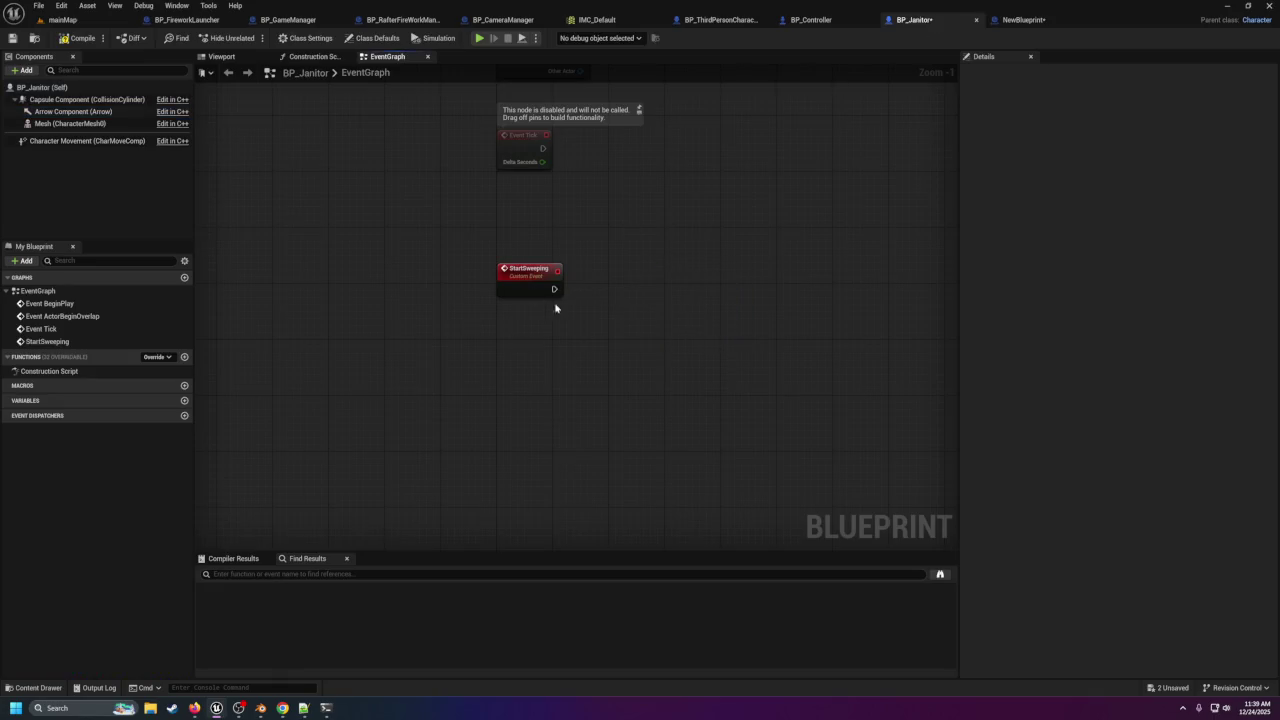
left_click_drag(556, 289, 638, 299)
type("move")
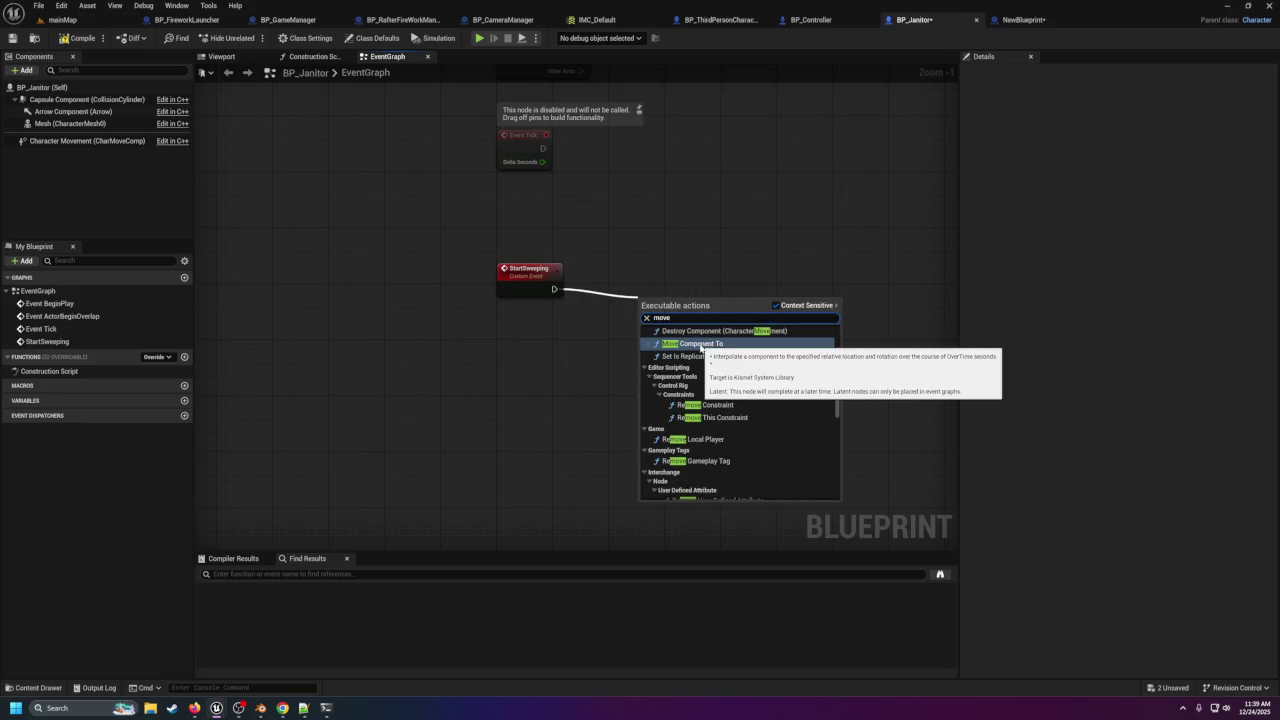
scroll(715, 432, "up", 10)
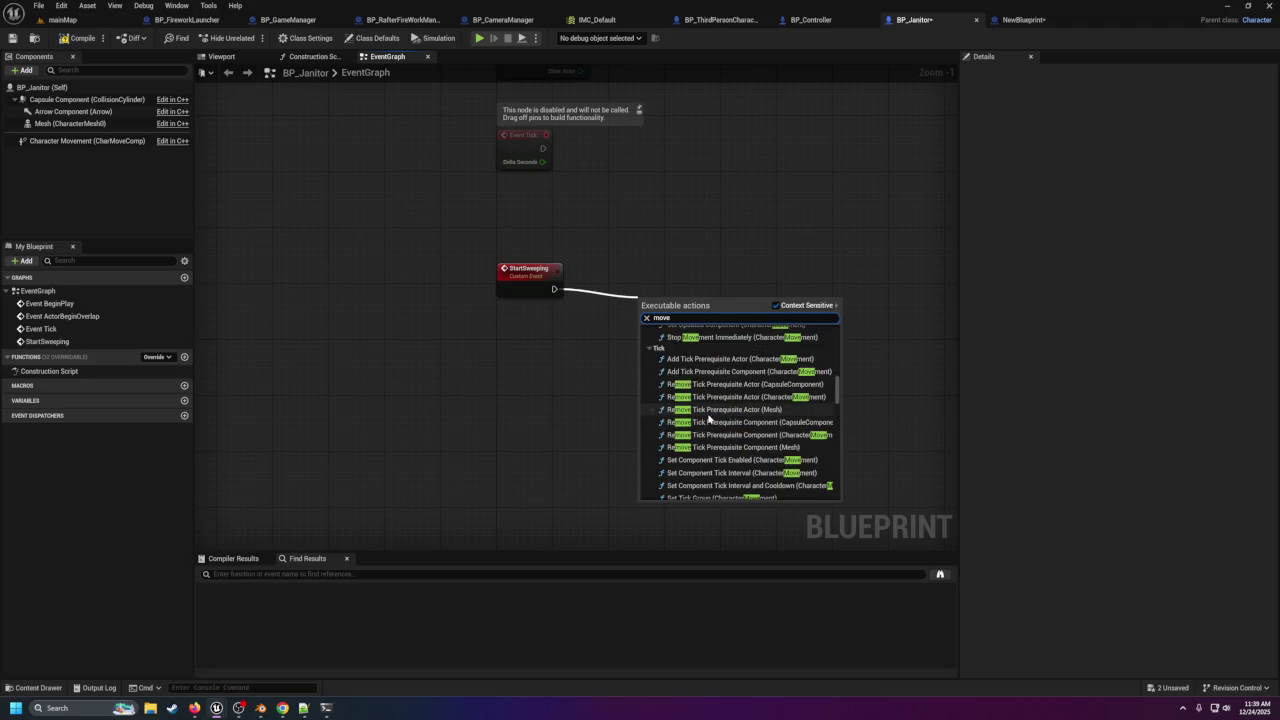
scroll(706, 410, "down", 4)
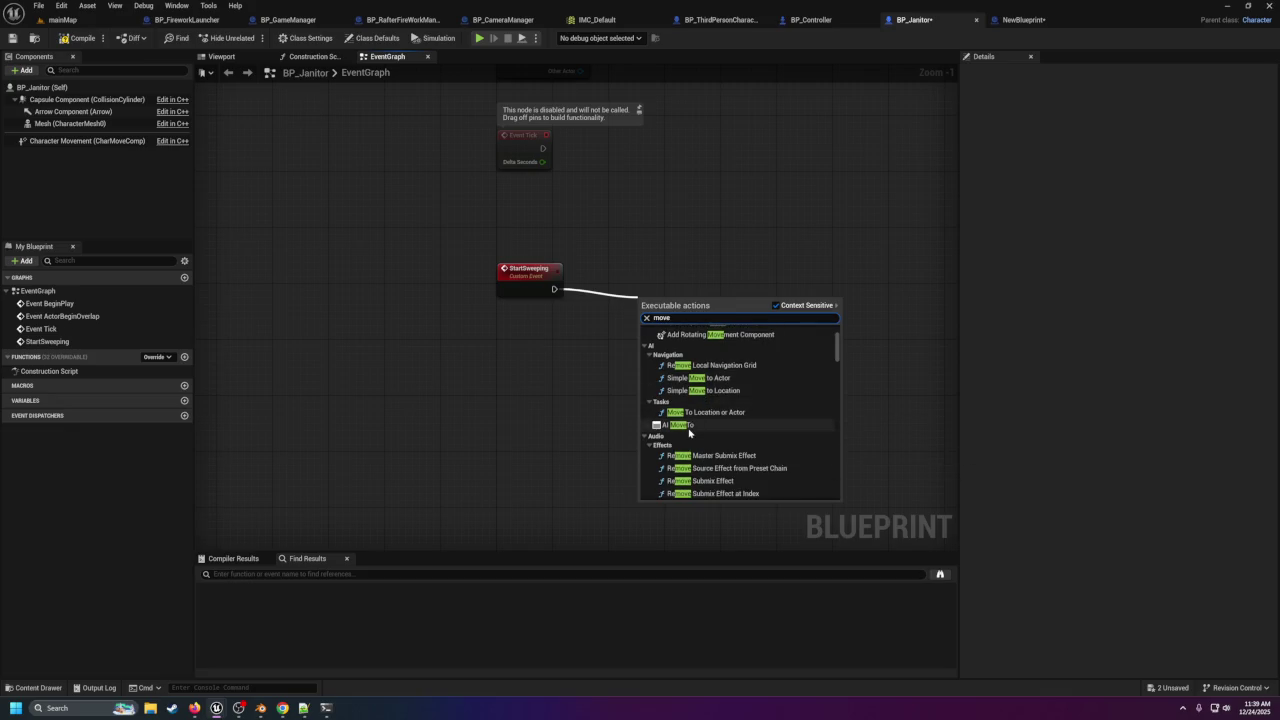
left_click(686, 426)
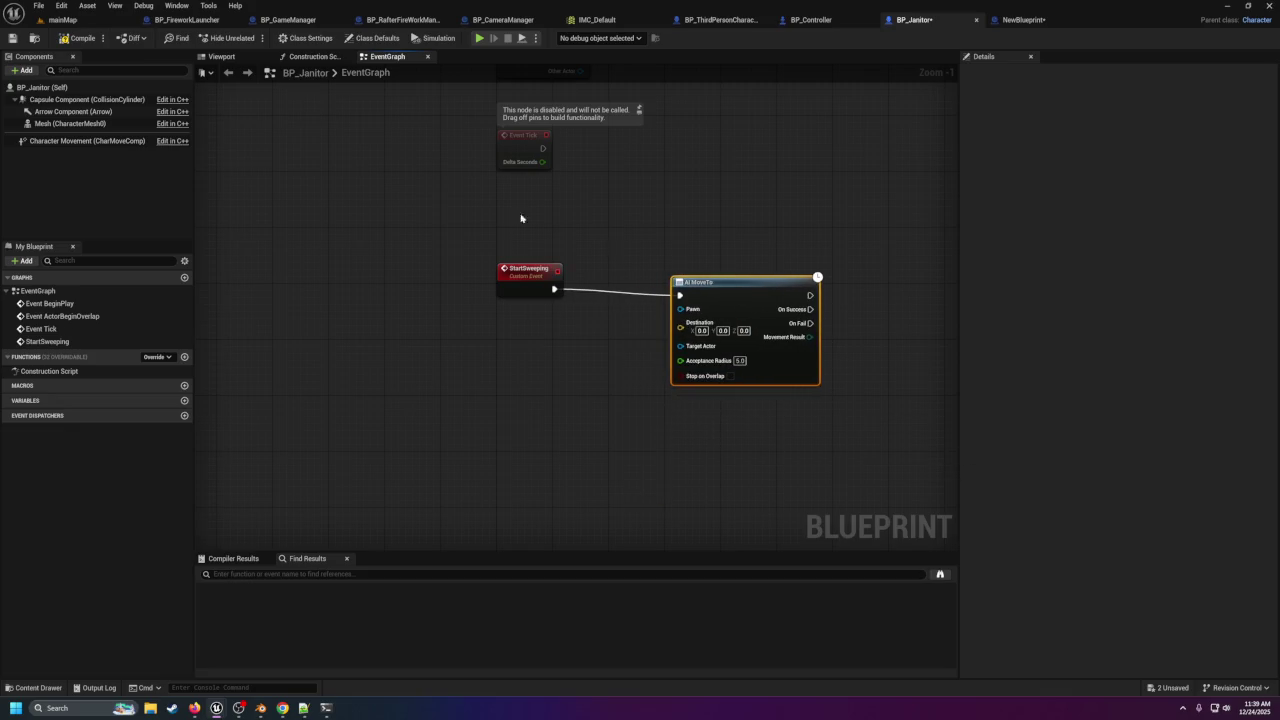
left_click(45, 87)
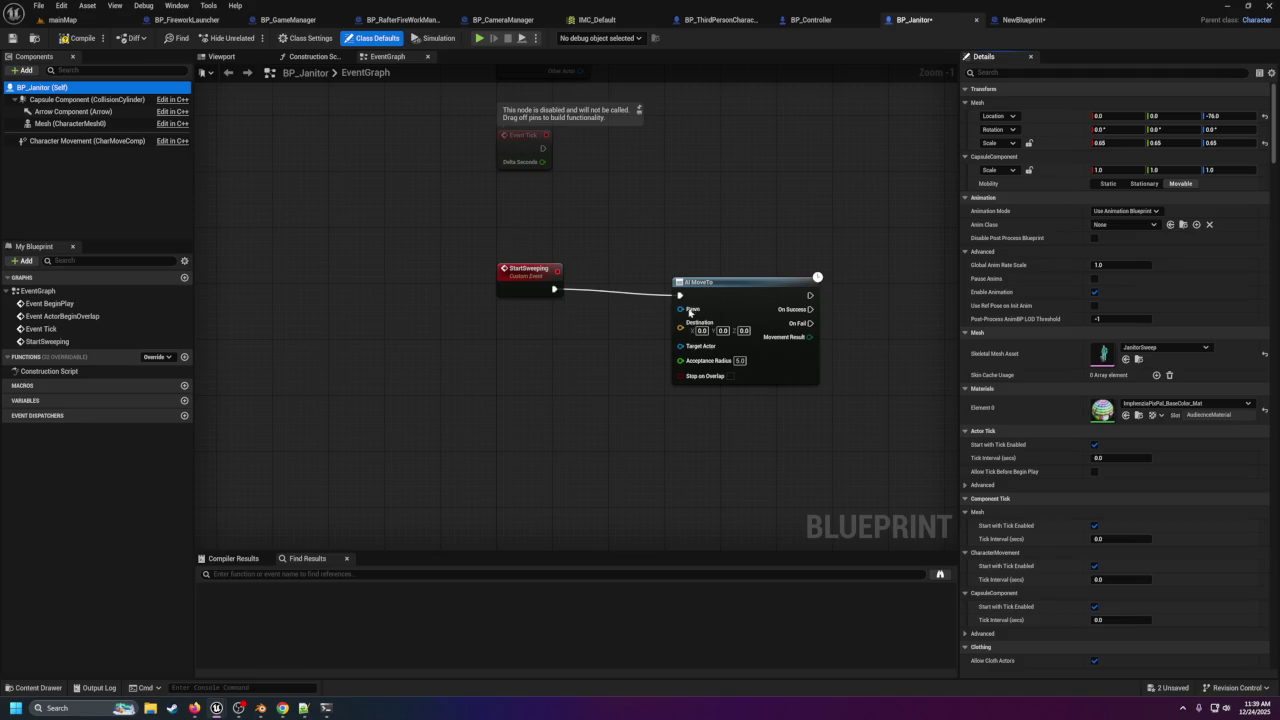
mouse_move(98, 99)
left_mouse_down()
mouse_move(753, 286)
mouse_move(700, 322)
left_mouse_up()
left_click(72, 141)
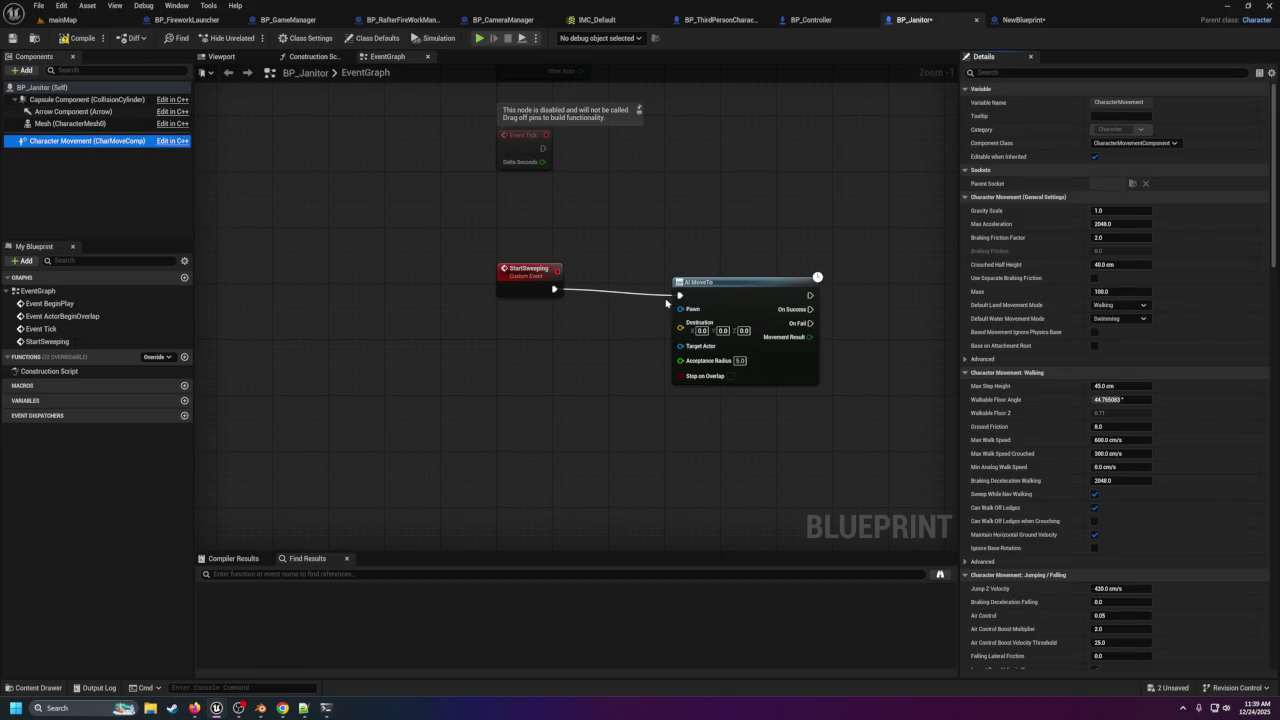
left_click(22, 70)
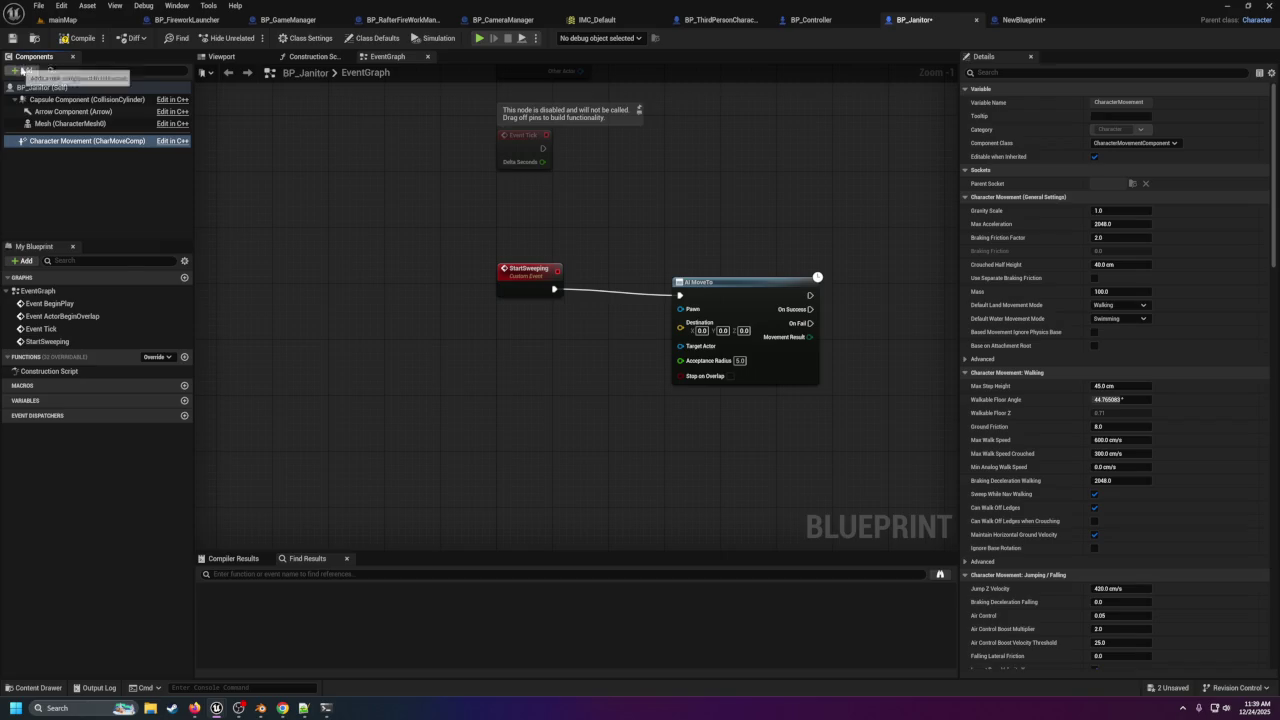
type("pawn")
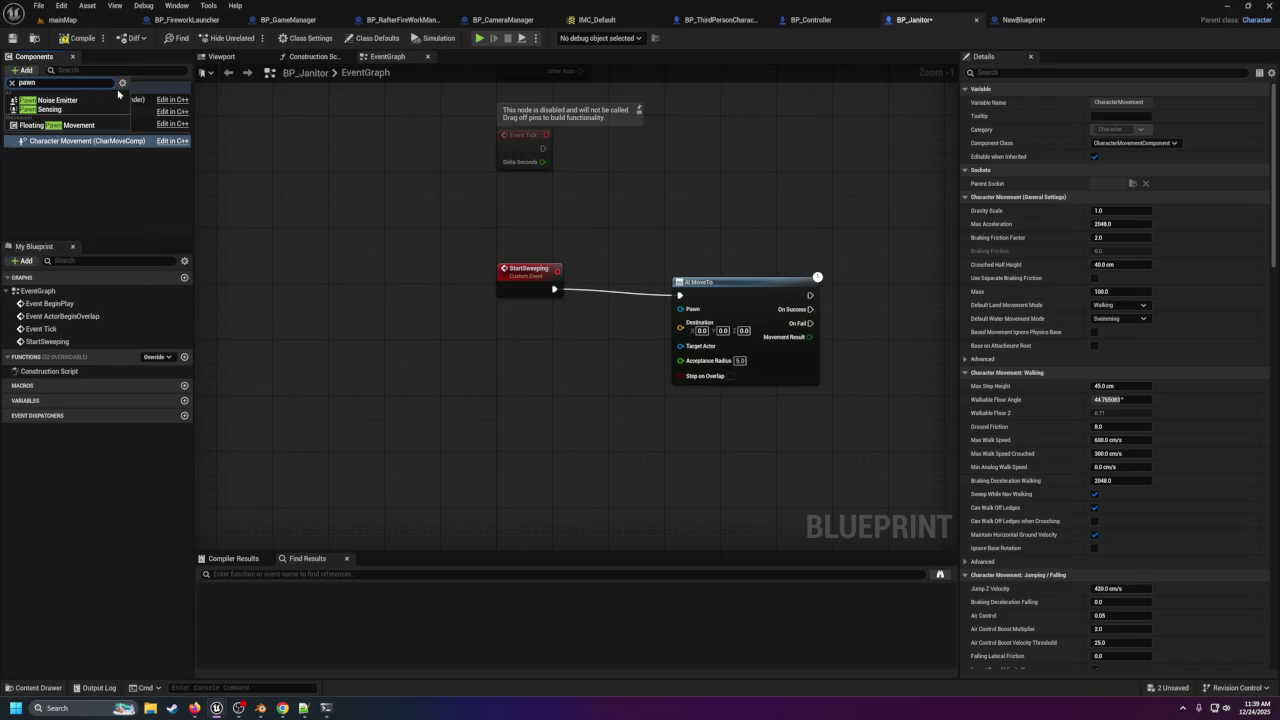
left_click(66, 160)
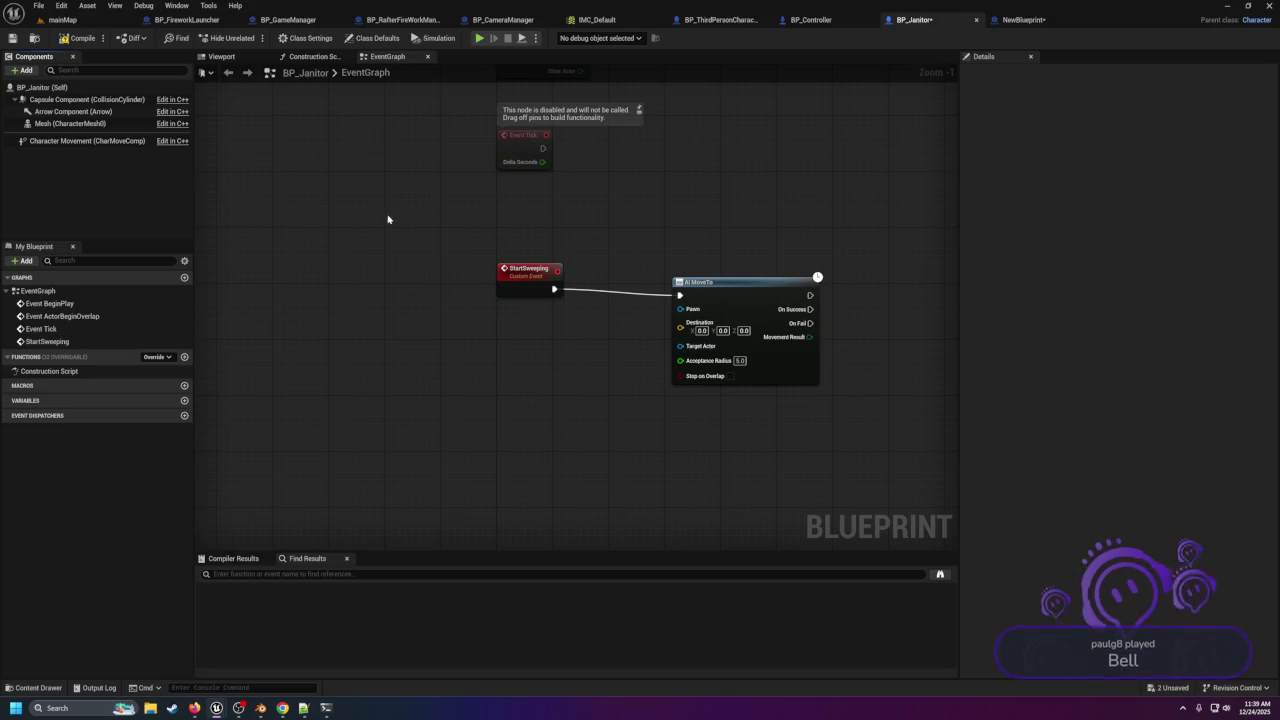
left_click_drag(775, 306, 768, 299)
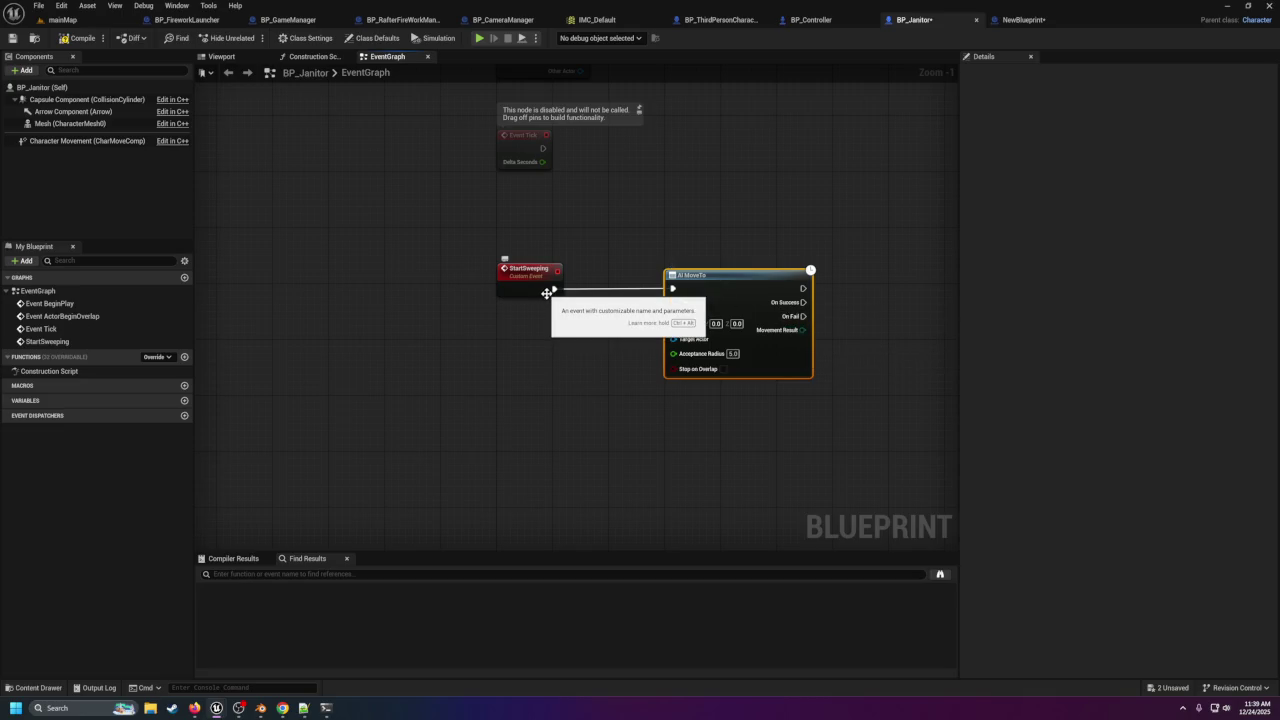
left_click(78, 38)
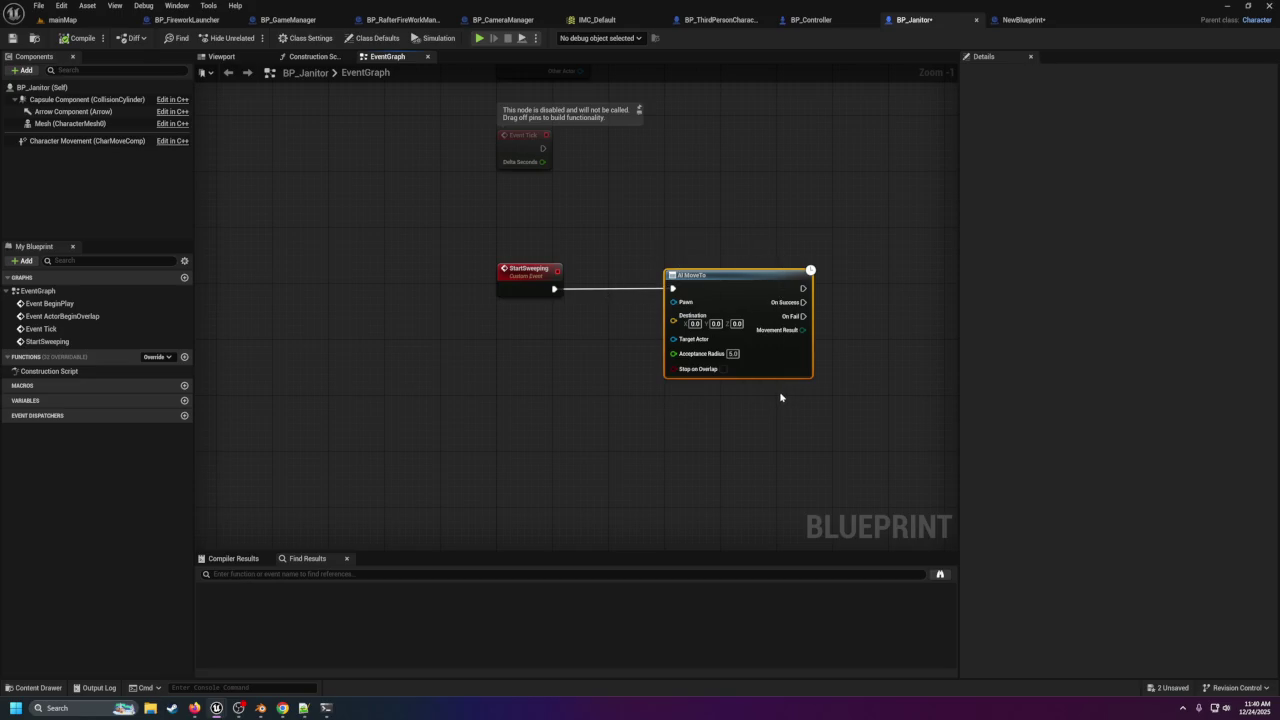
key("Delete")
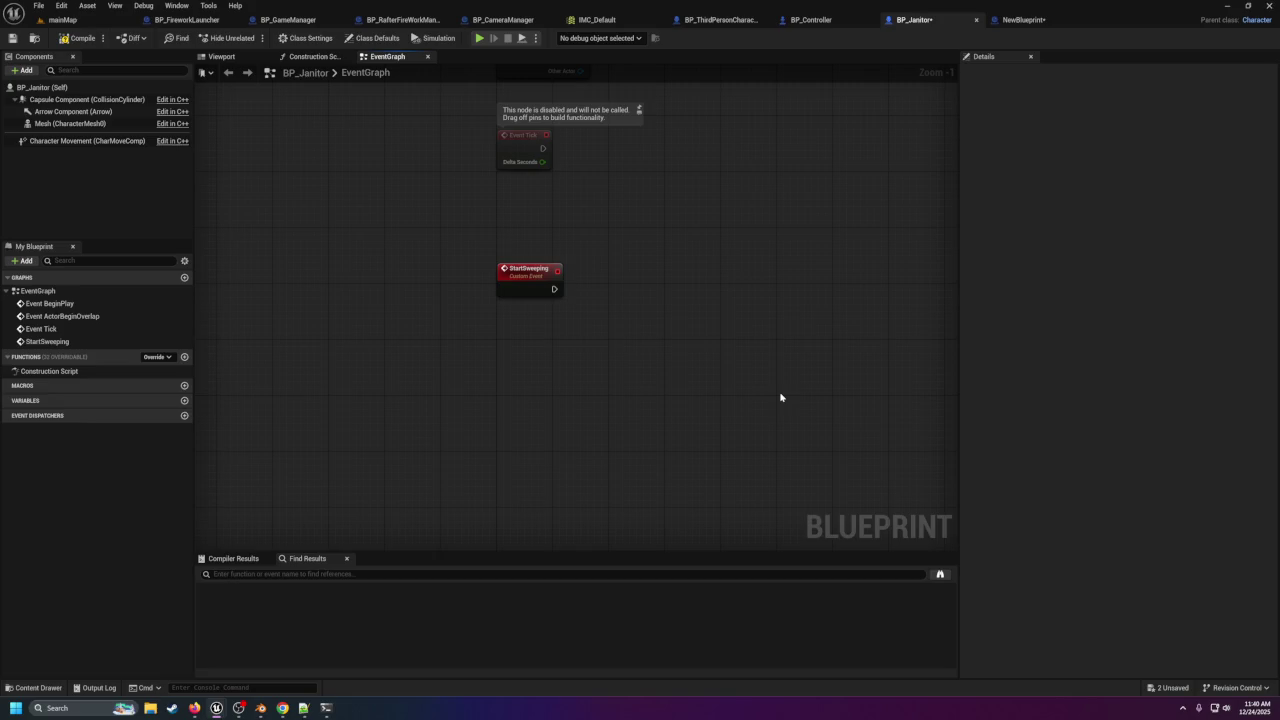
right_click(638, 387)
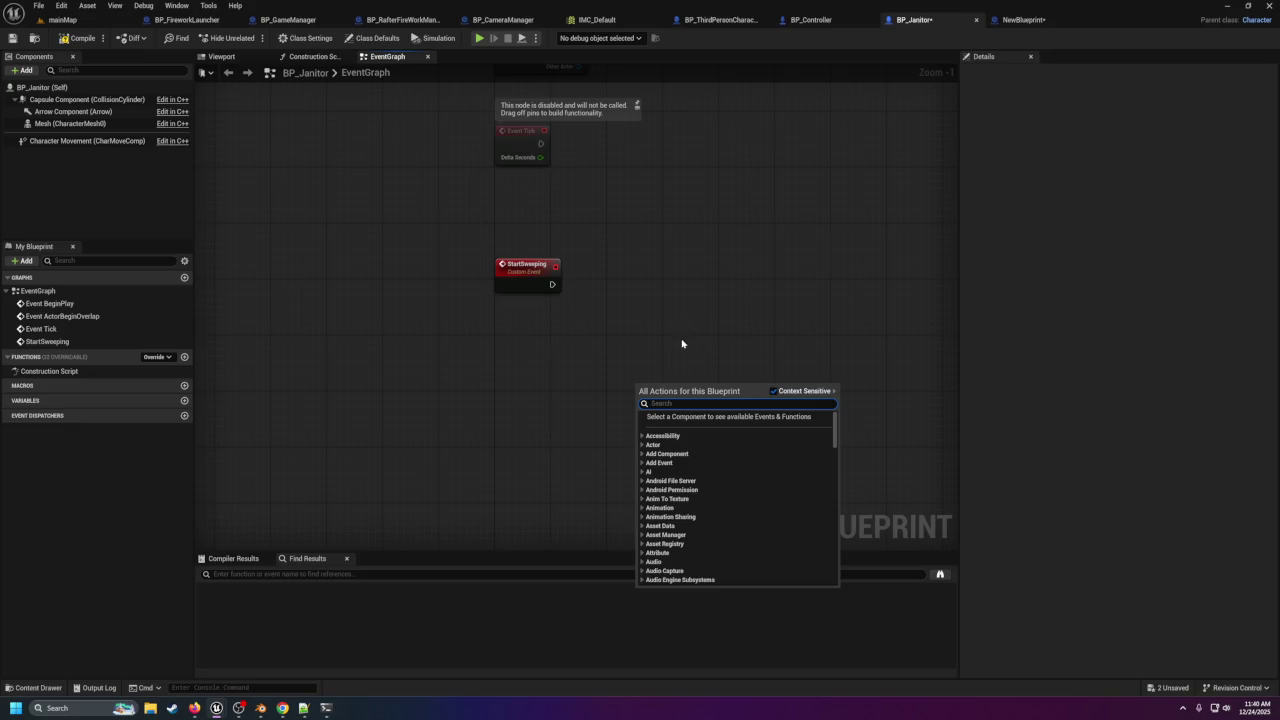
Dismiss the actions menu, then compile and save BP_Janitor.
left_click(545, 349)
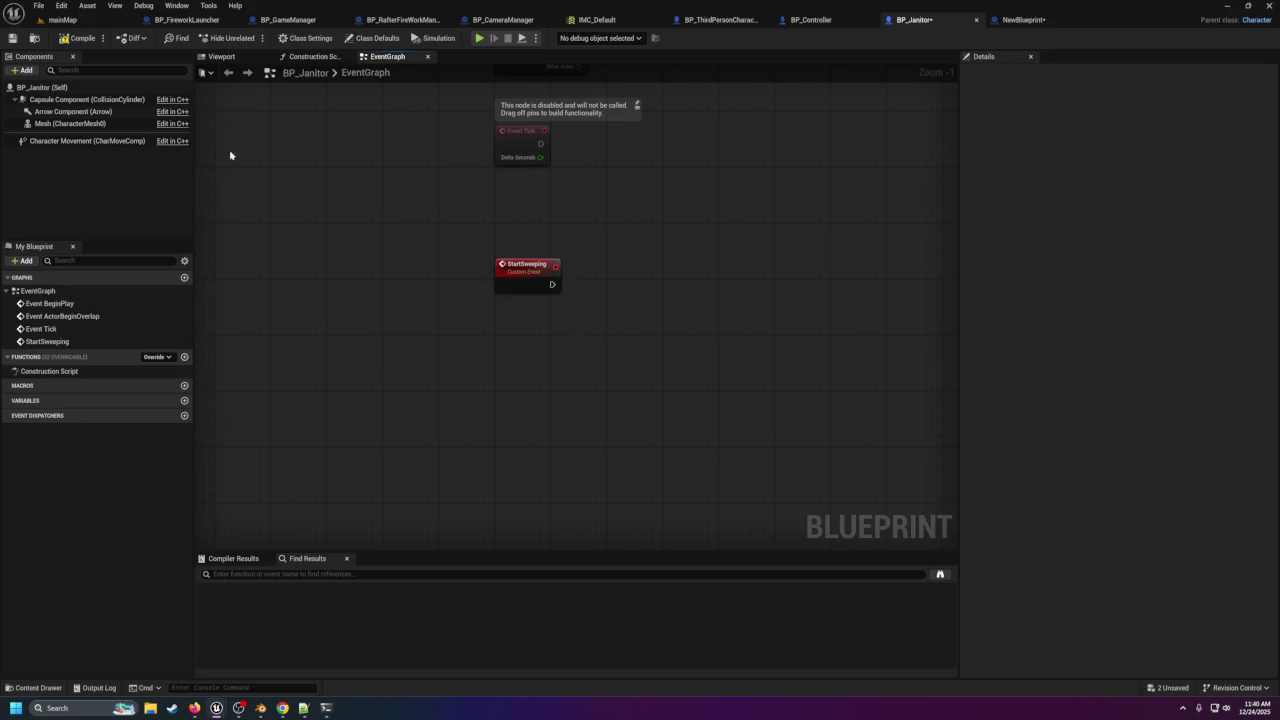
left_click(86, 40)
left_click(11, 38)
scroll(604, 248, "up", 1)
Select the wrestler names on lines 2–25 and drag the Notepad++ window off to the right.
scroll(552, 240, "down", 5)
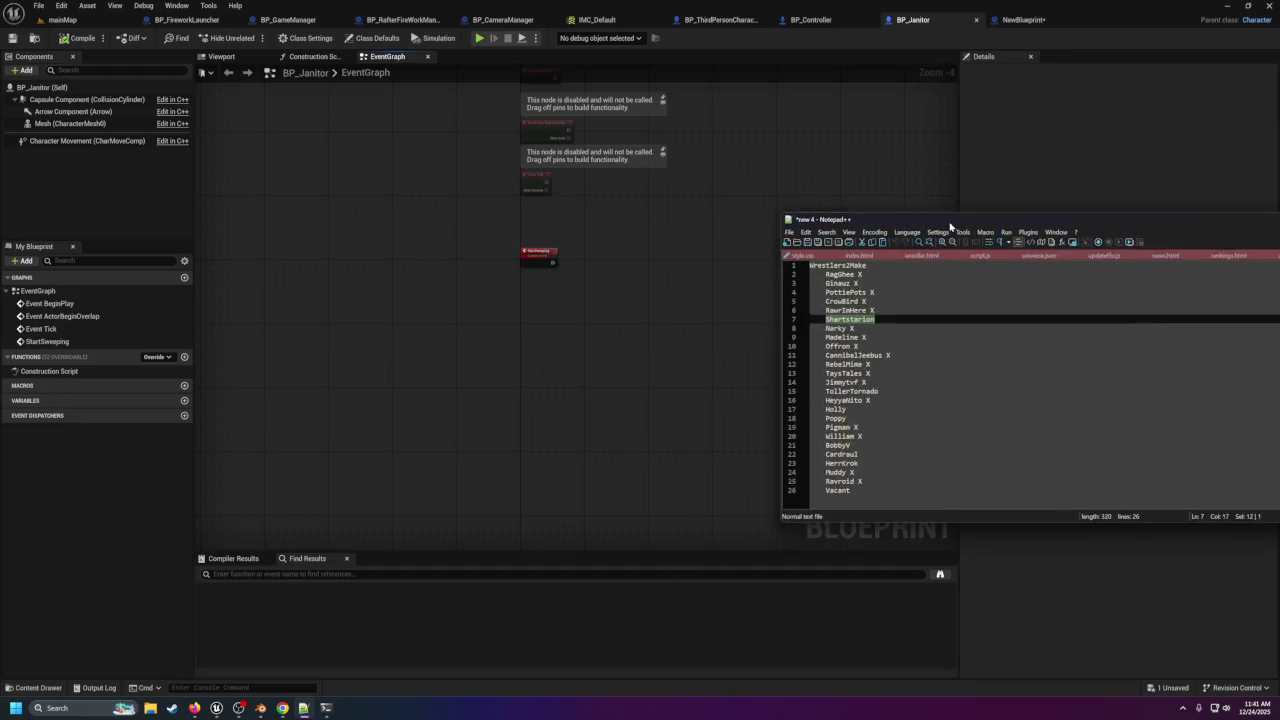
left_click_drag(473, 134, 526, 341)
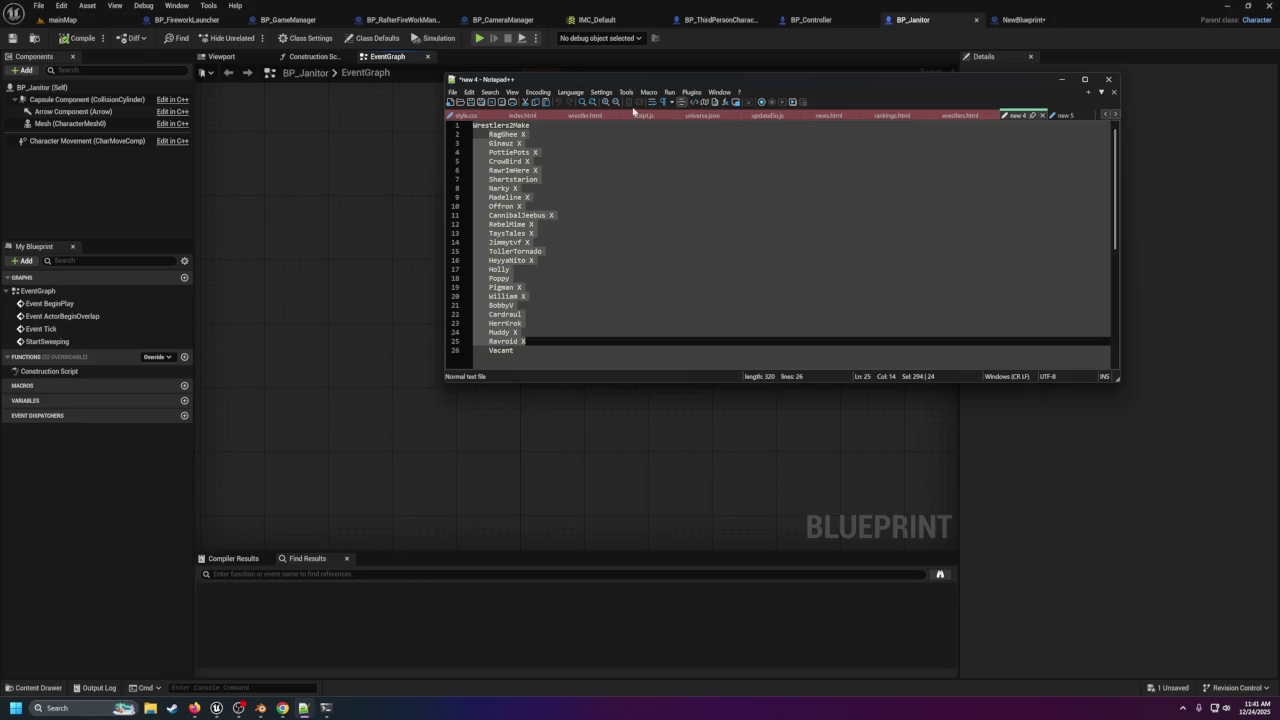
mouse_move(639, 84)
left_mouse_down()
mouse_move(1194, 371)
mouse_move(1279, 312)
left_mouse_up()
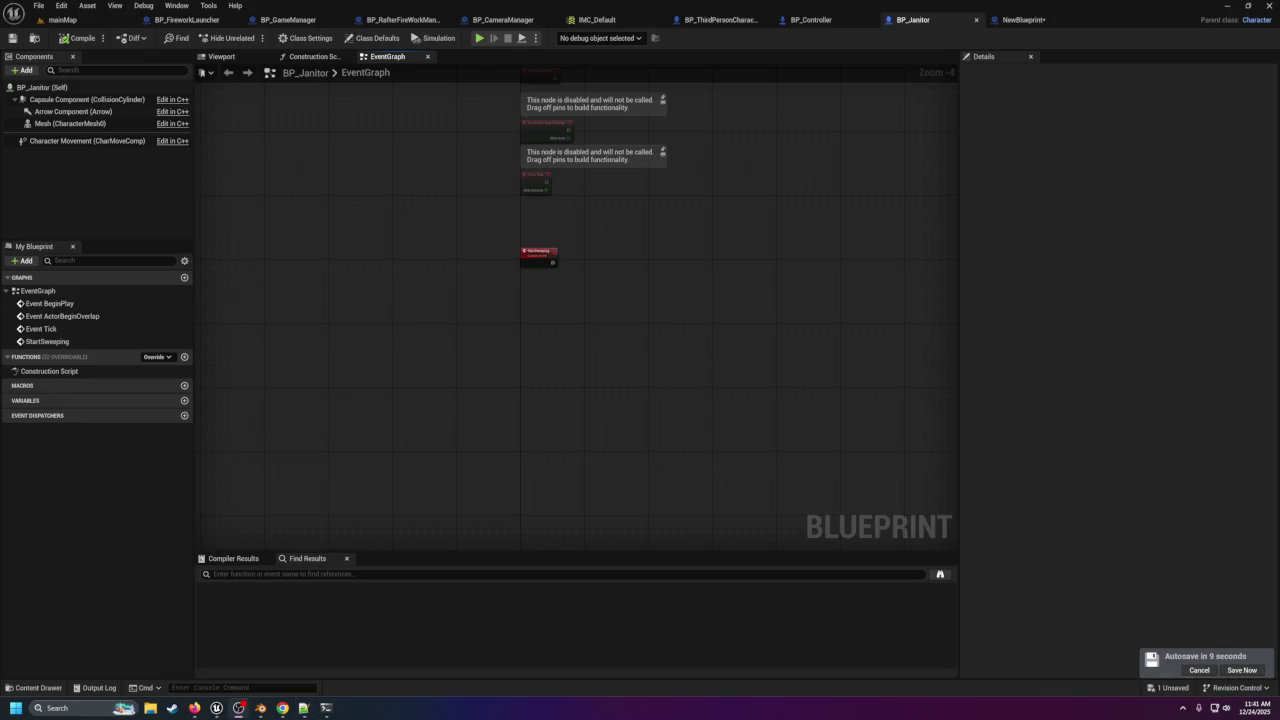
scroll(514, 282, "up", 5)
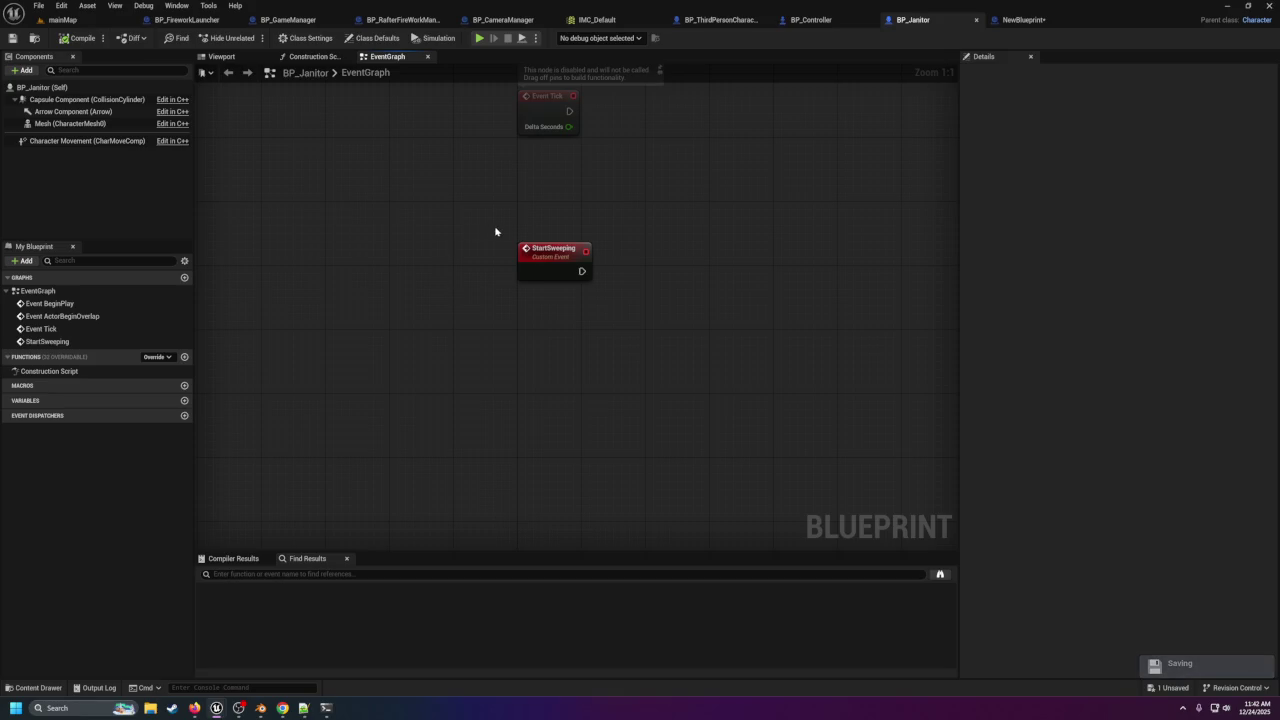
Select and deselect the StartSweeping and Event BeginPlay nodes in the janitor graph.
left_click_drag(494, 231, 620, 320)
left_click(614, 305)
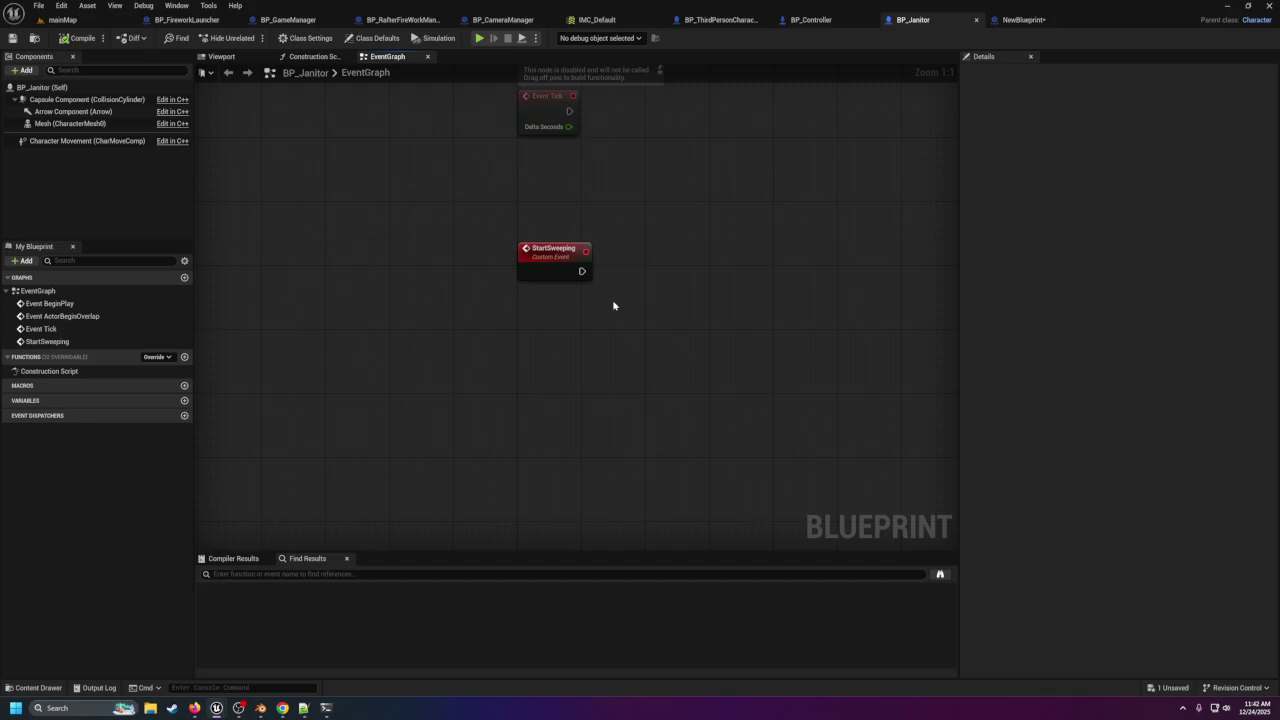
left_click(50, 303)
left_click_drag(480, 243, 677, 320)
left_click(511, 223)
Close the NewBlueprint asset, then switch through BP_RafterFireWorkManager to BP_CameraManager.
left_click(1058, 24)
left_click(1081, 23)
right_click(640, 280)
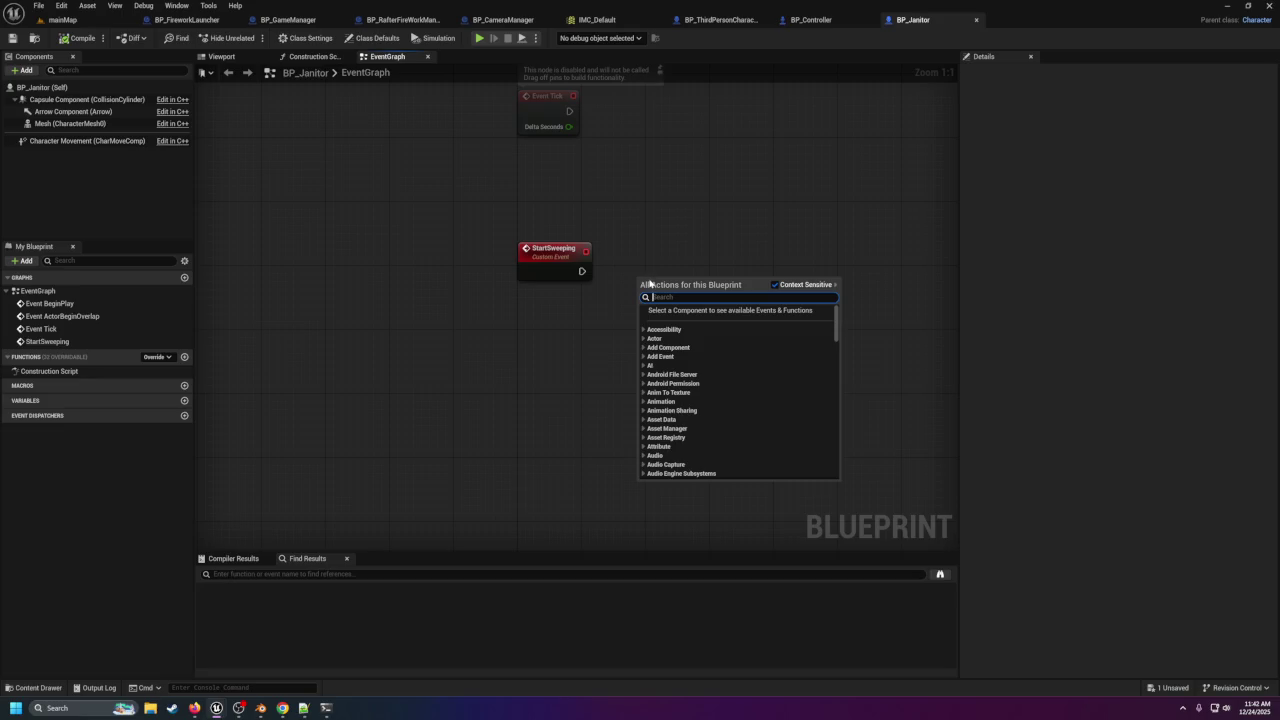
type("ti")
key("BackSpace")
key("BackSpace")
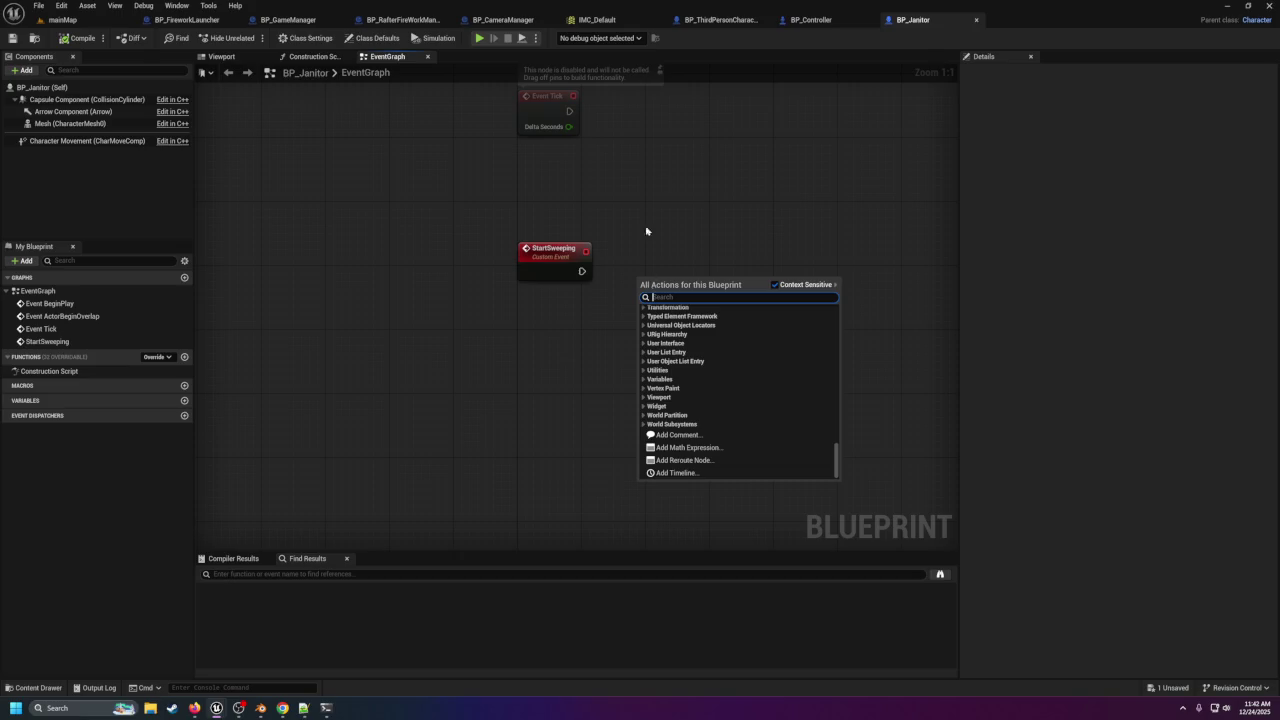
left_click(392, 21)
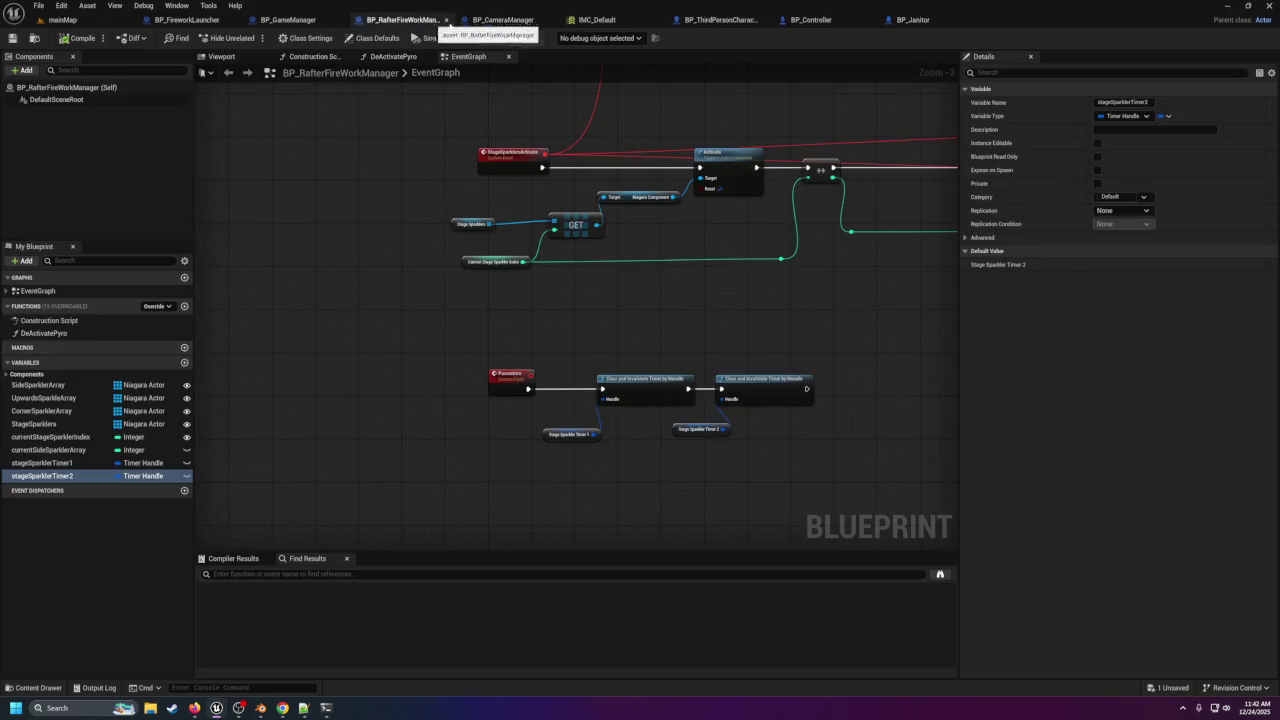
left_click(482, 22)
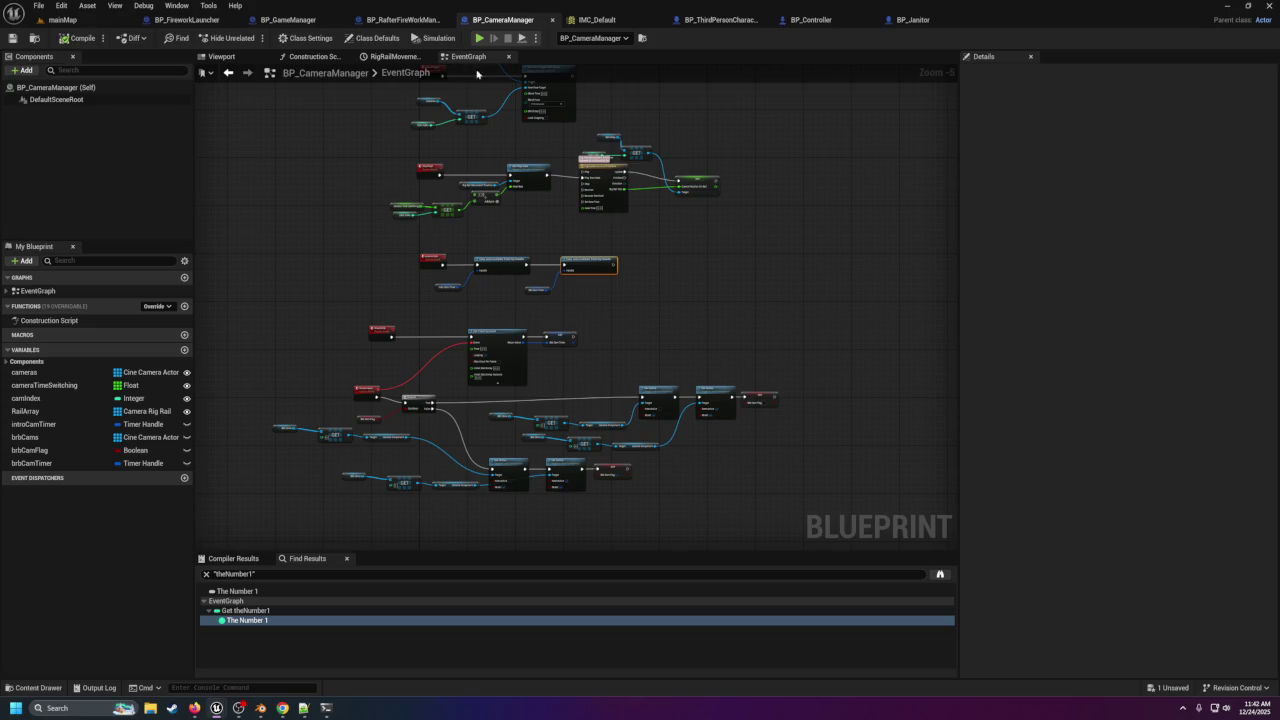
Switch back to BP_Janitor, where StartSweeping sits unconnected beside a disabled Event Tick.
left_click(934, 22)
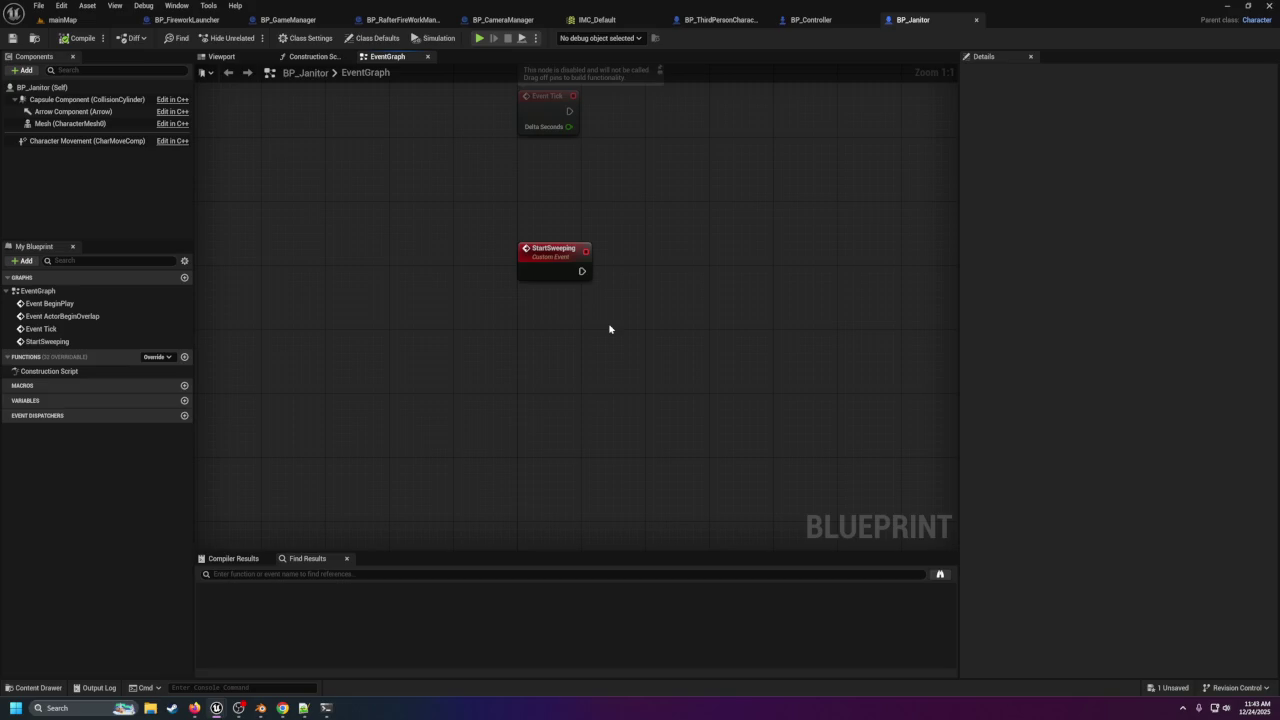
left_click(541, 268)
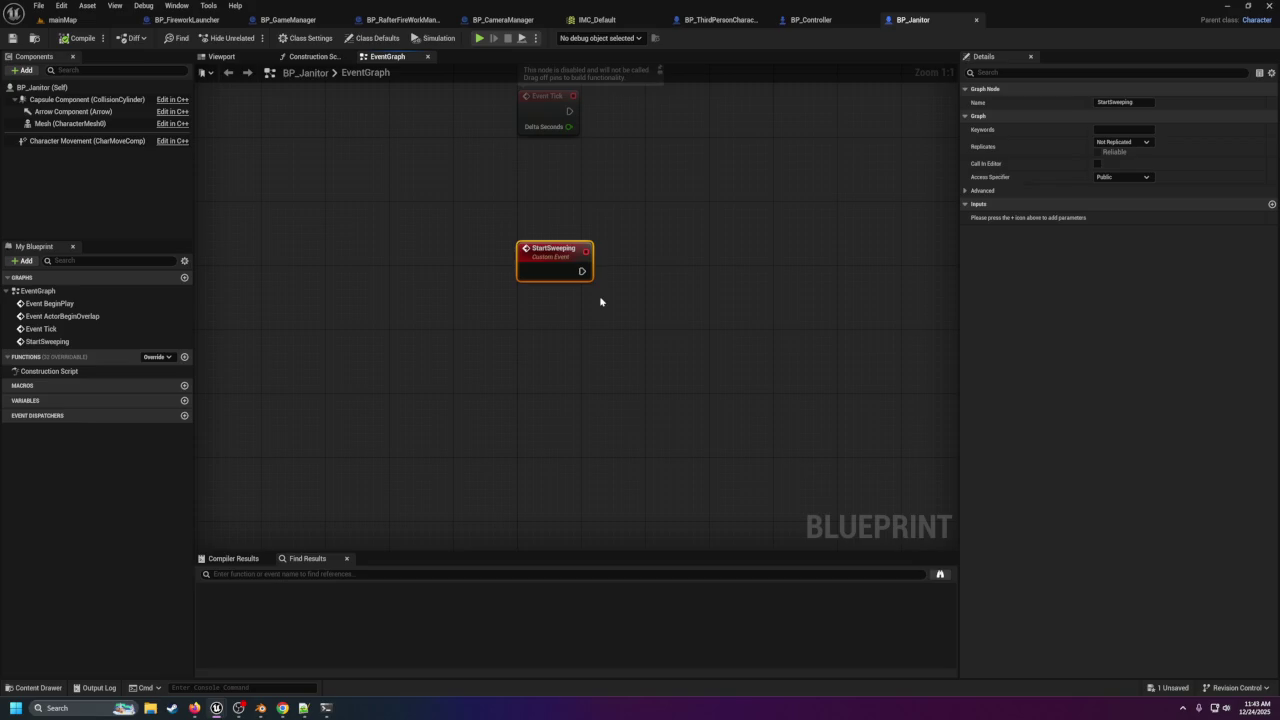
left_click_drag(608, 289, 520, 320)
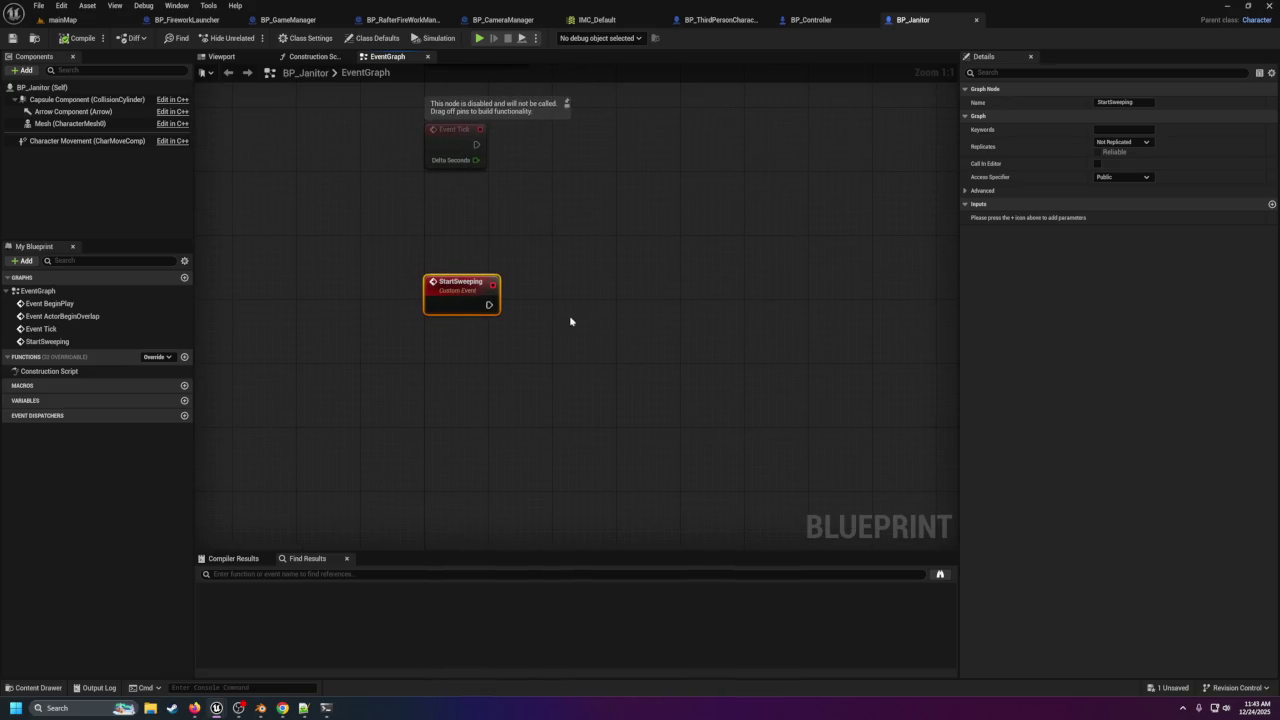
left_click_drag(537, 323, 533, 324)
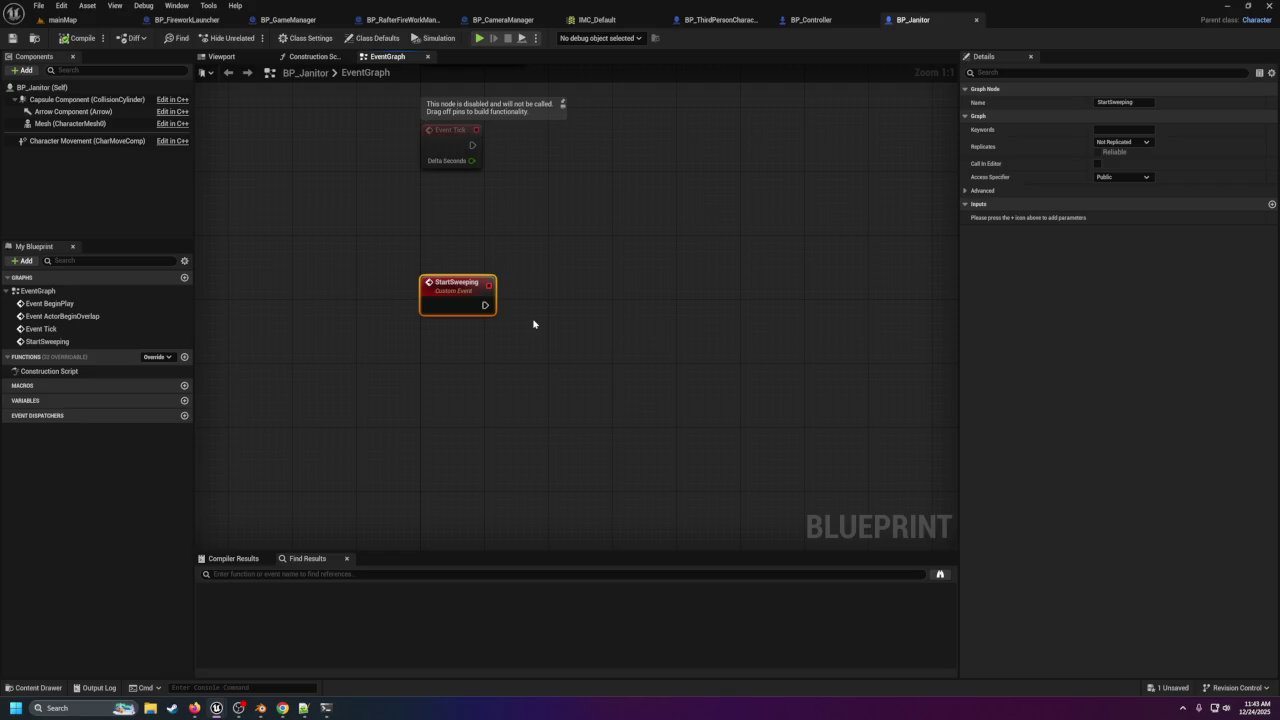
Add a Timeline named Movement, wire StartSweeping into its Play pin, and open it.
right_click(533, 324)
type("timeline")
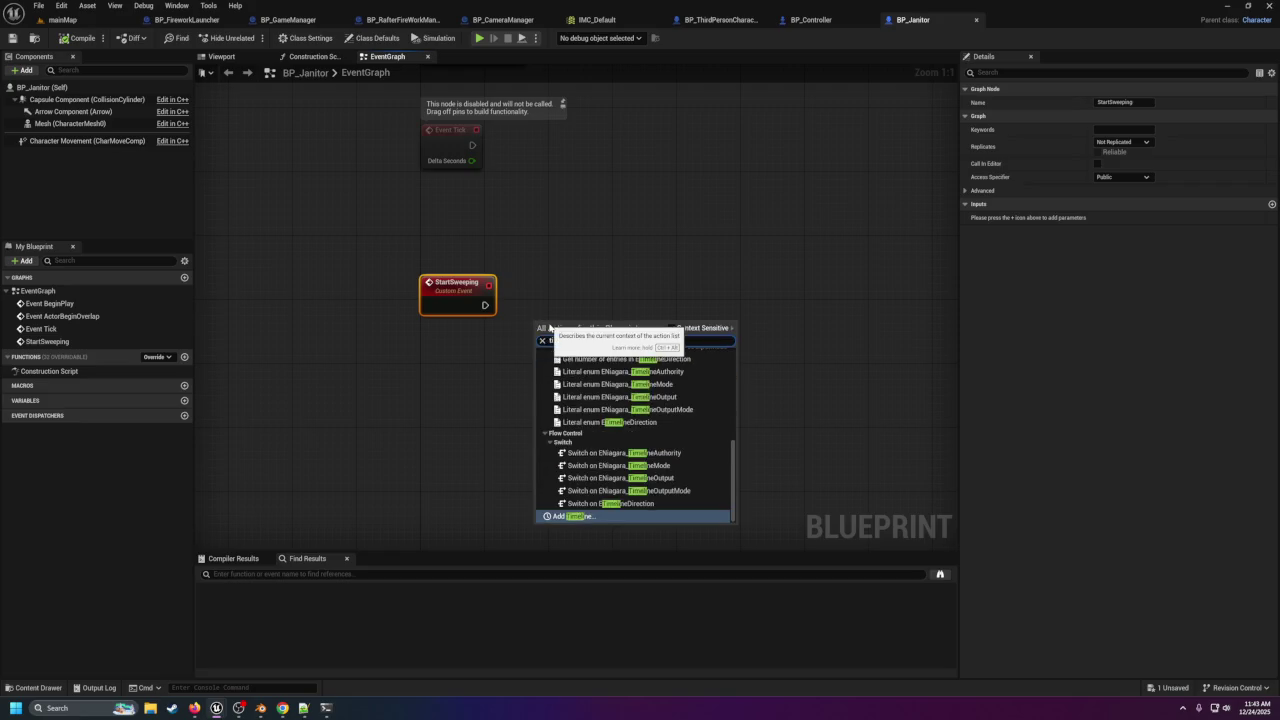
key("Return")
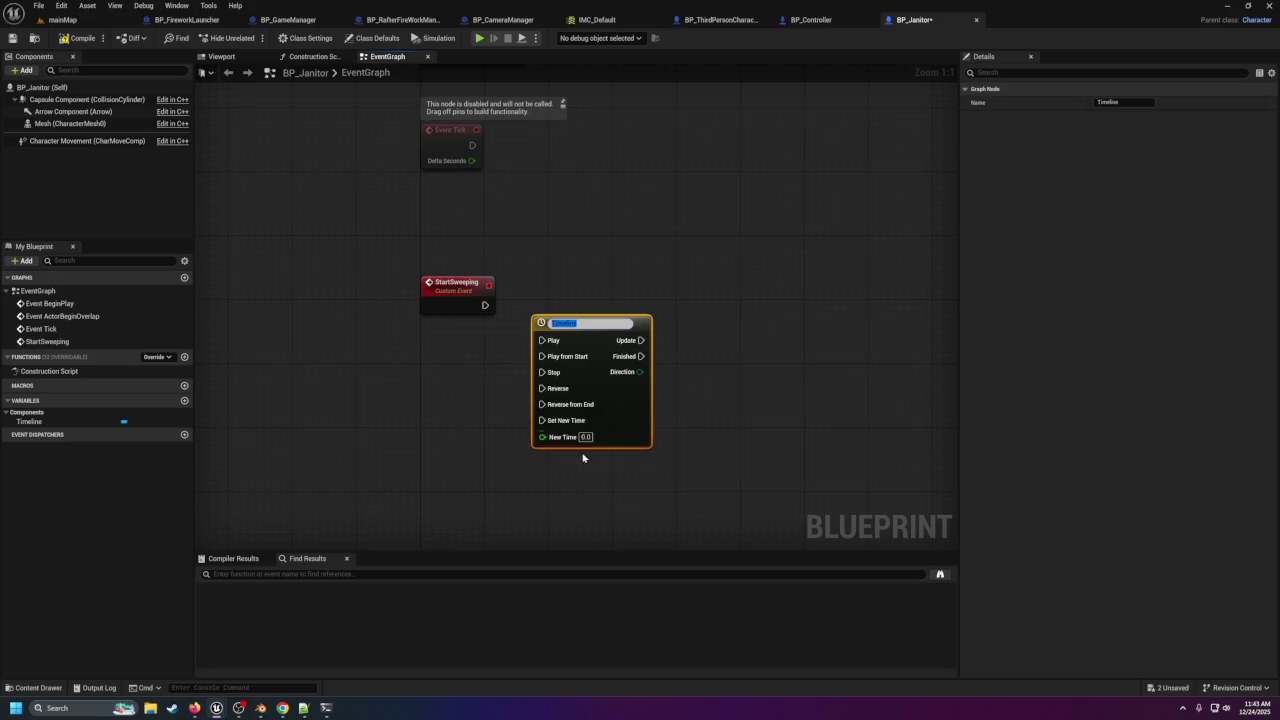
type("M")
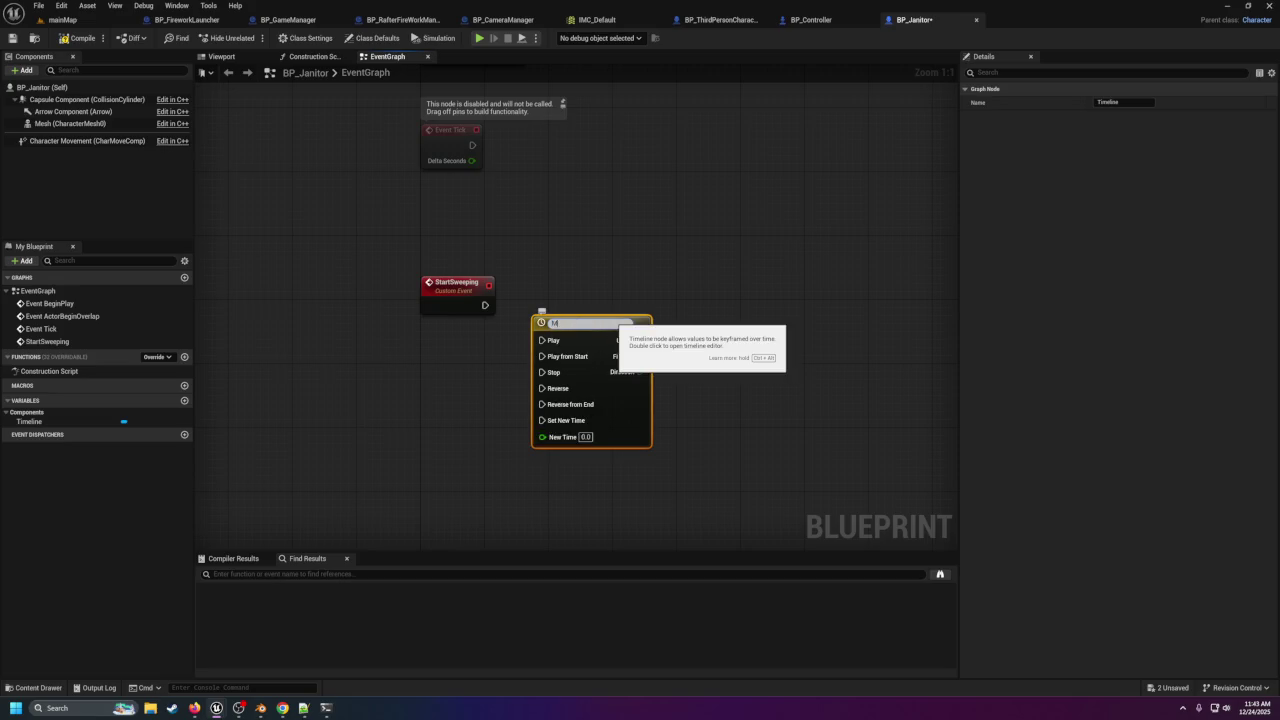
type("ovem")
type("ent")
key("Return")
left_click_drag(617, 329, 681, 297)
mouse_move(485, 305)
left_mouse_down()
mouse_move(561, 316)
mouse_move(652, 293)
left_mouse_up()
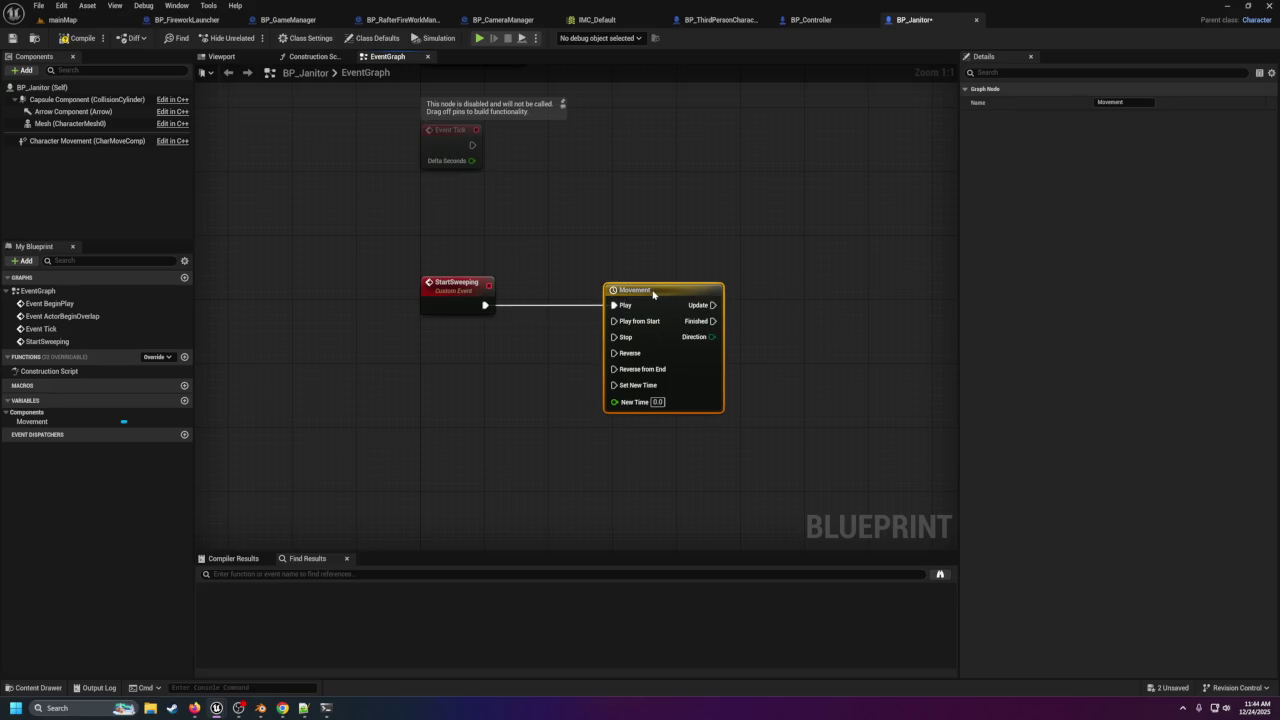
double_click(652, 293)
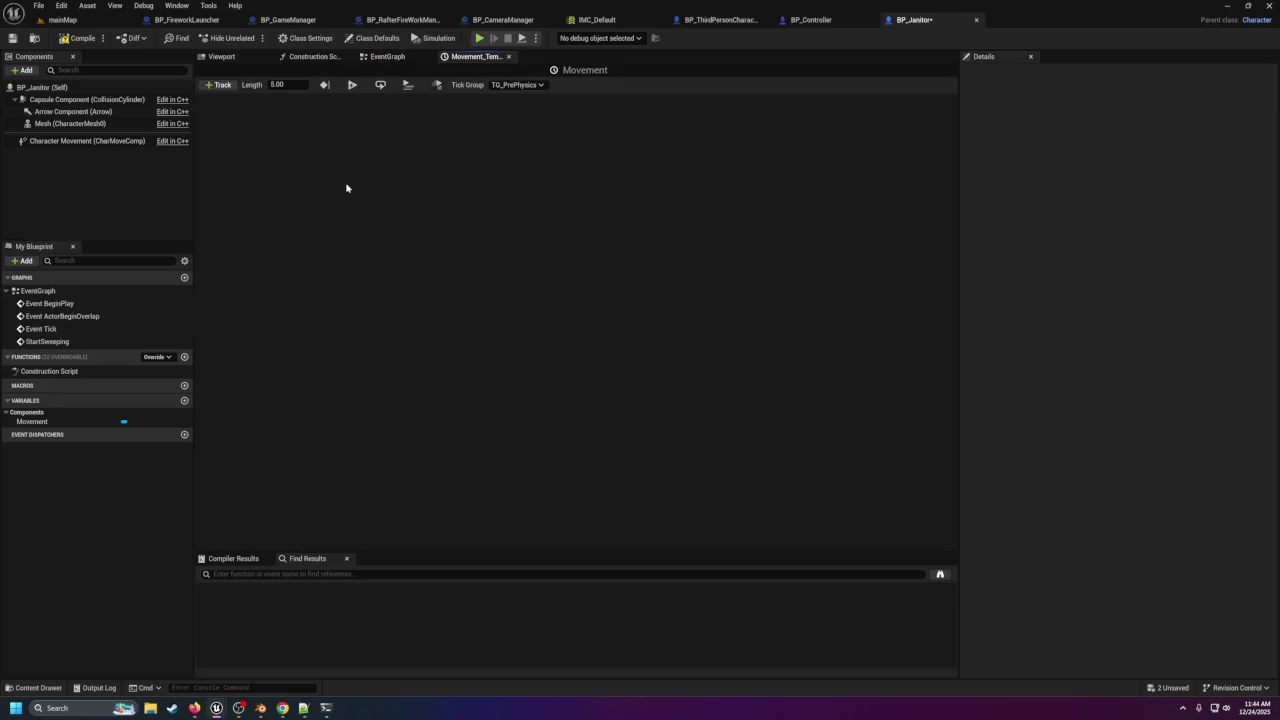
Add a float track and set the timeline length to 20 seconds.
left_click(219, 85)
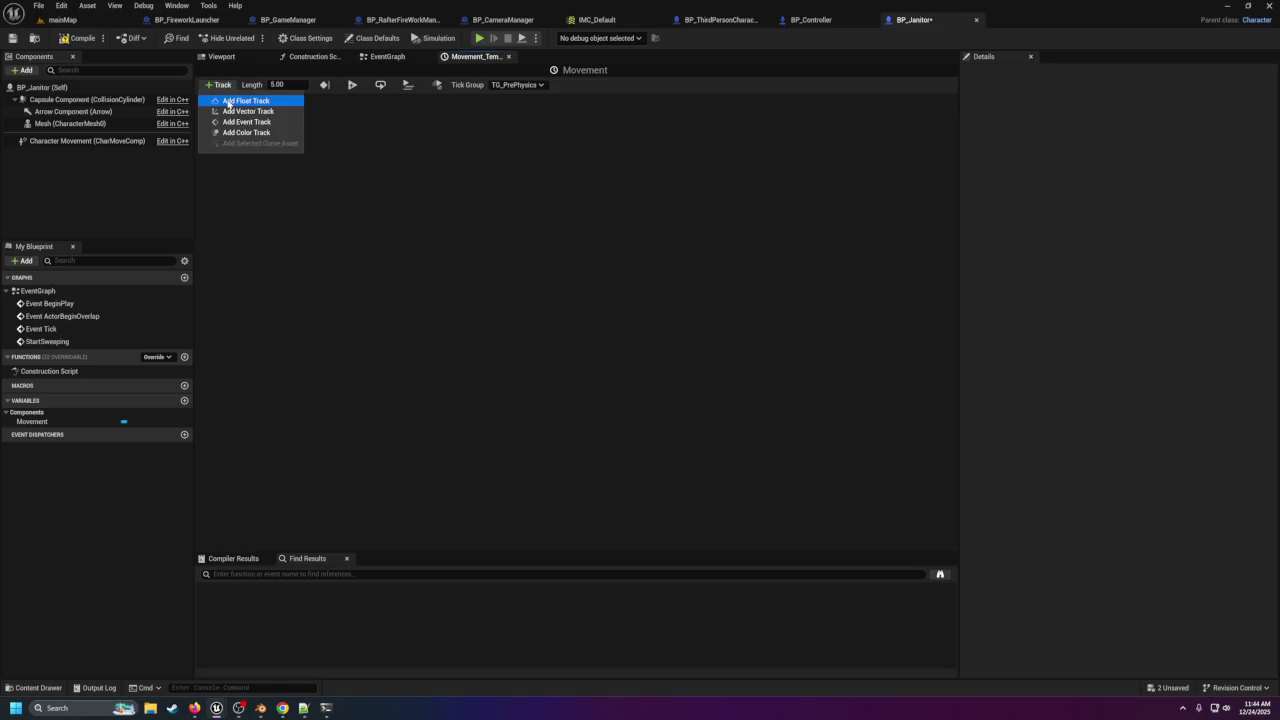
left_click(245, 100)
left_click(350, 285)
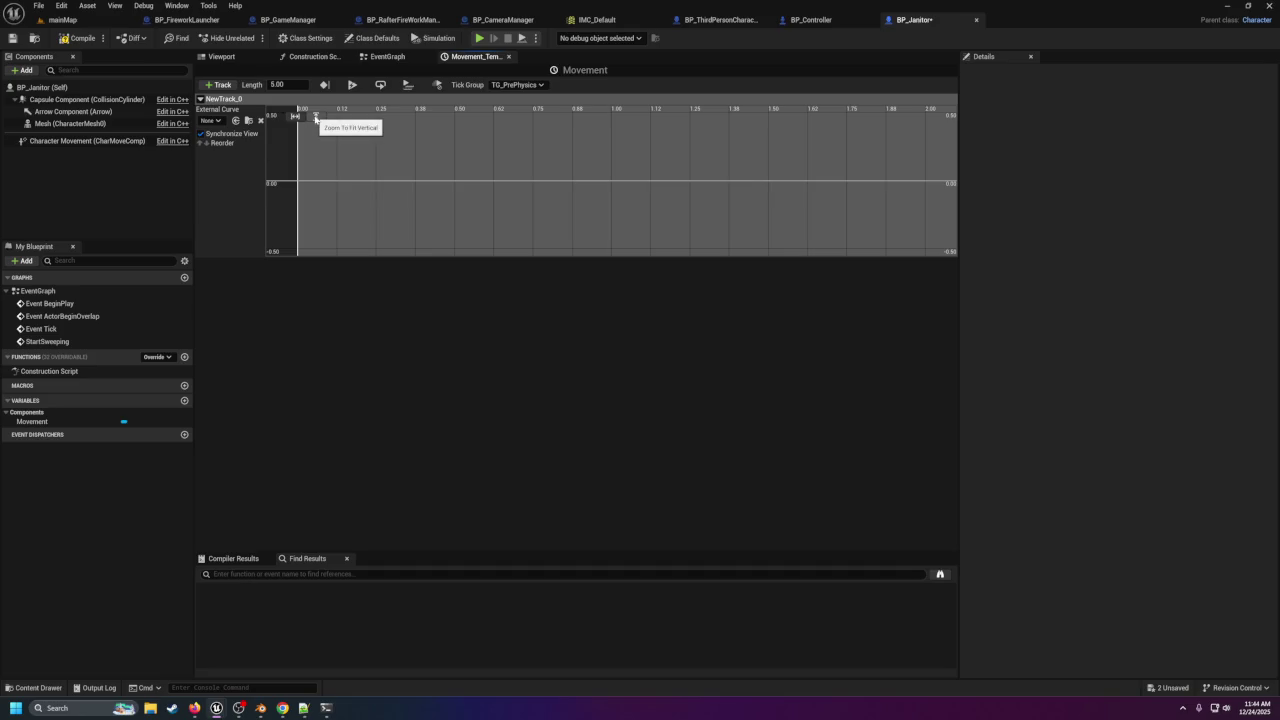
left_click(278, 84)
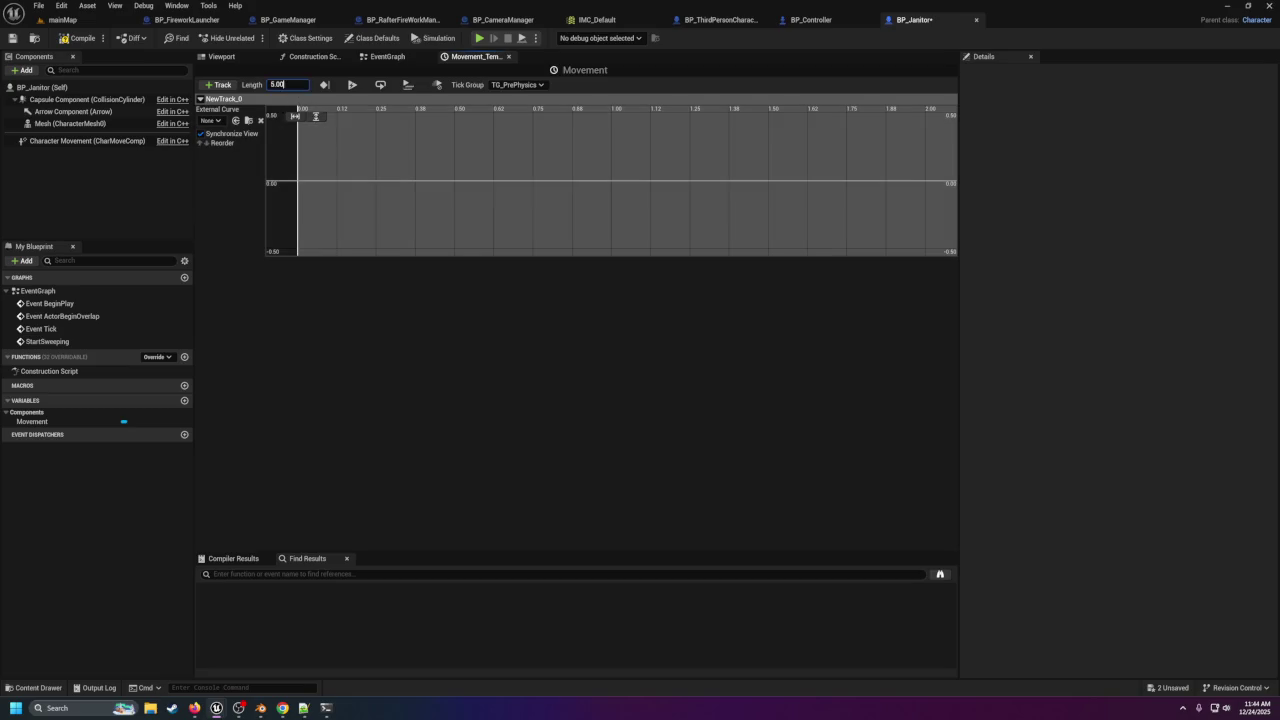
key("Return")
left_click(278, 84)
type("20")
key("Escape")
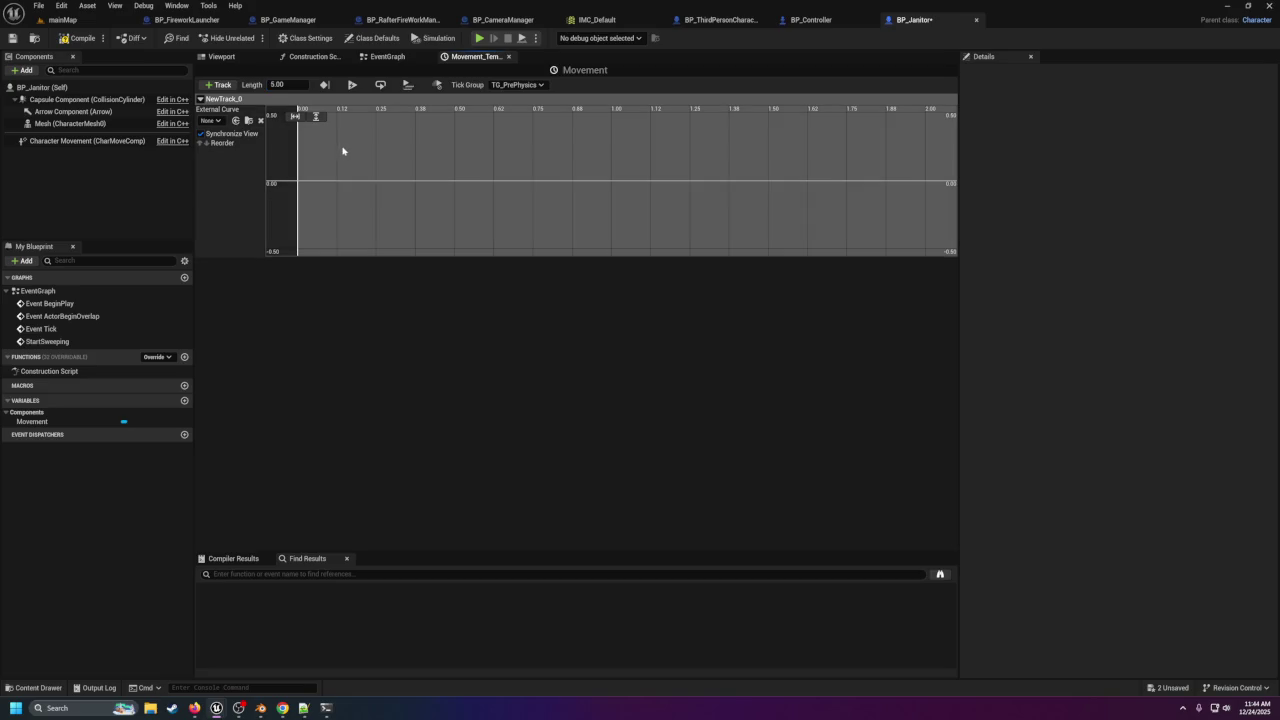
left_click(285, 84)
type("20")
key("Return")
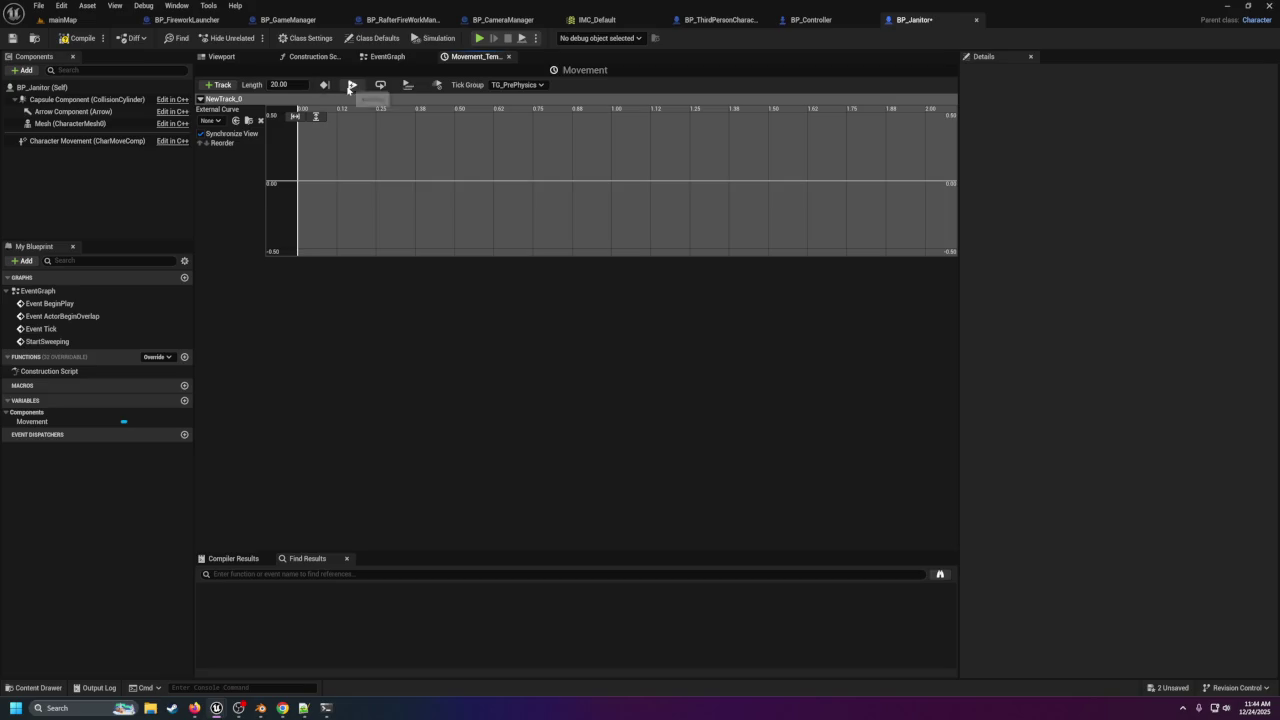
Add the first curve key at time 0.
left_click(304, 118)
scroll(540, 171, "down", 6)
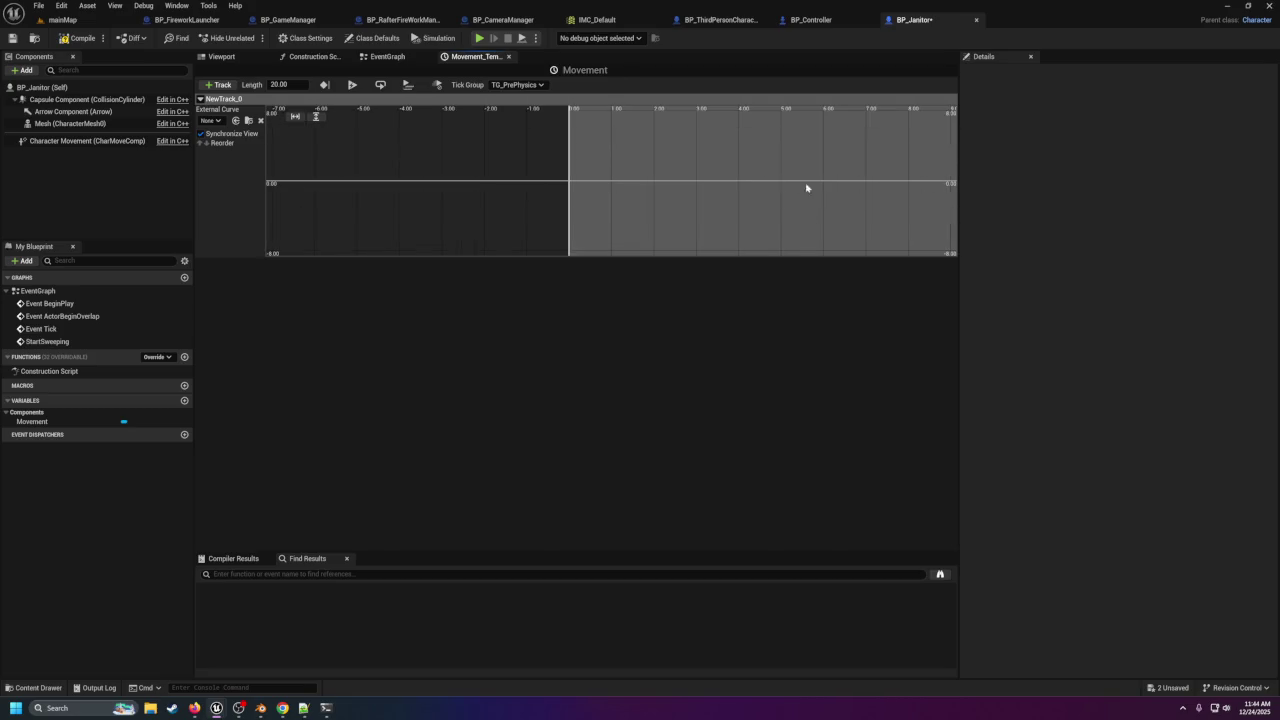
right_click(570, 184)
left_click(590, 199)
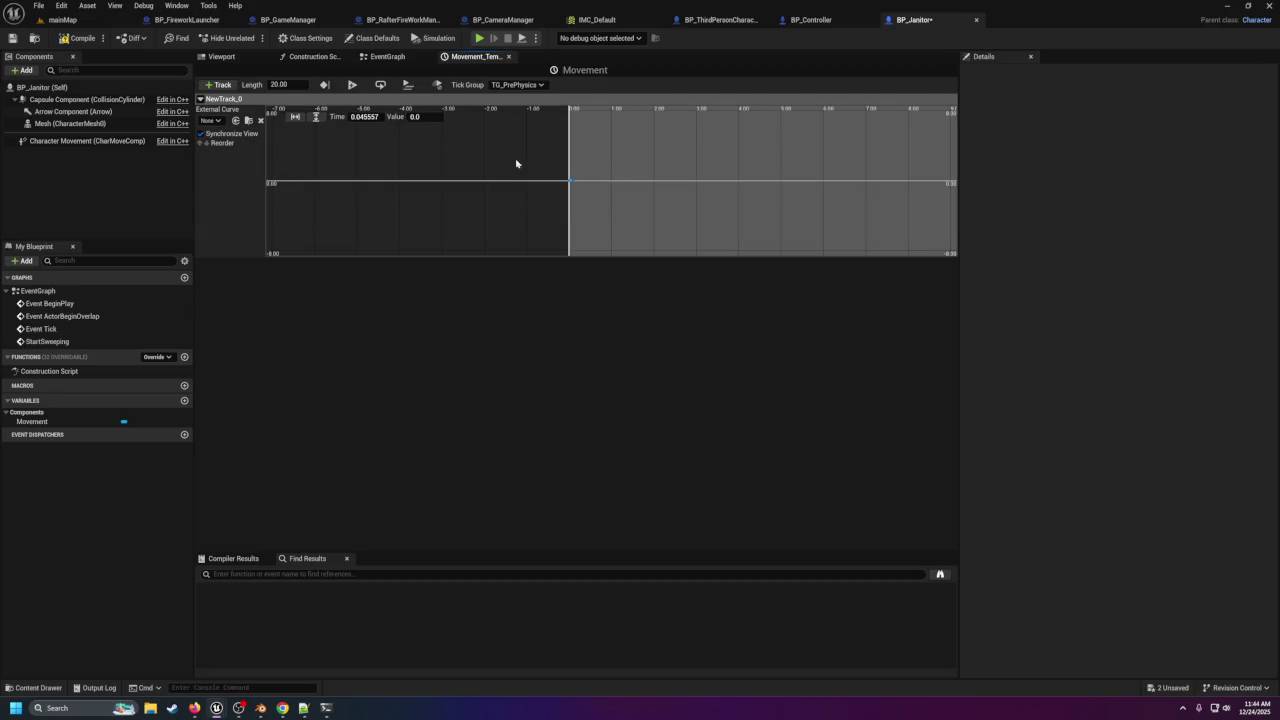
left_click(366, 117)
type("0")
key("Return")
Add a second curve key at time 20 with value 0.
right_click(600, 186)
left_click(638, 205)
left_click(367, 117)
type("0")
key("Return")
type("20")
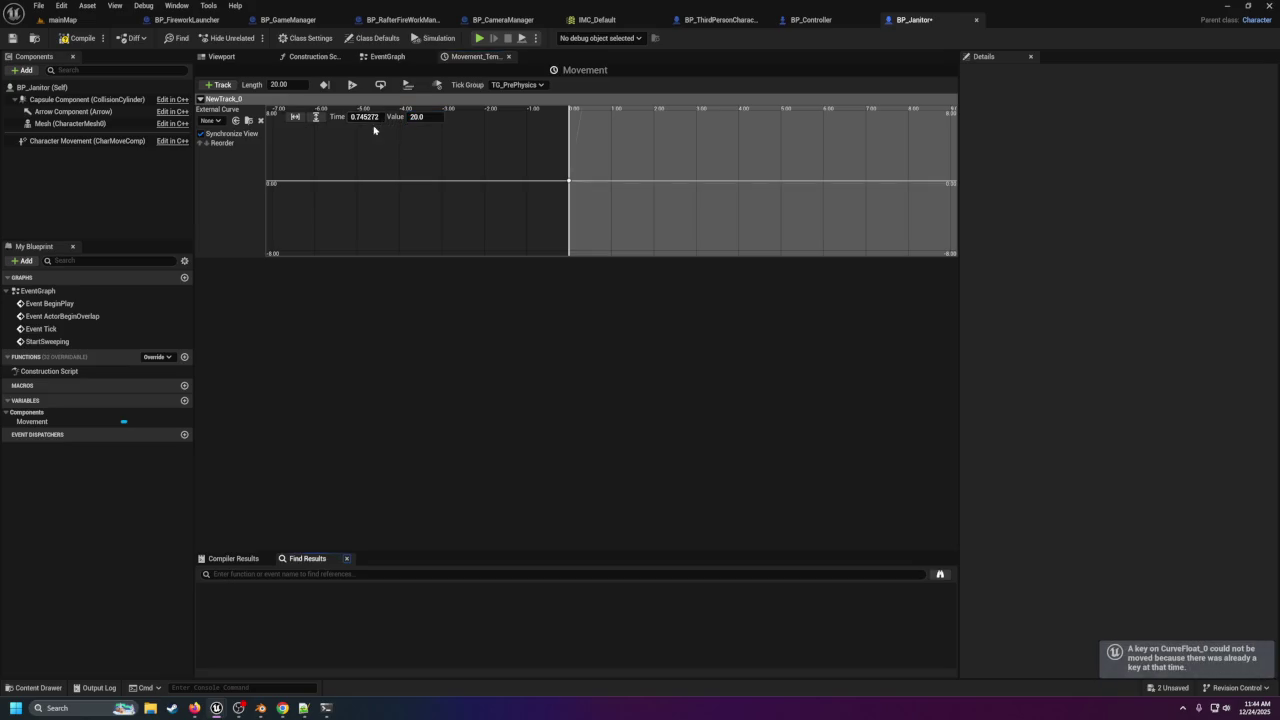
left_click(367, 117)
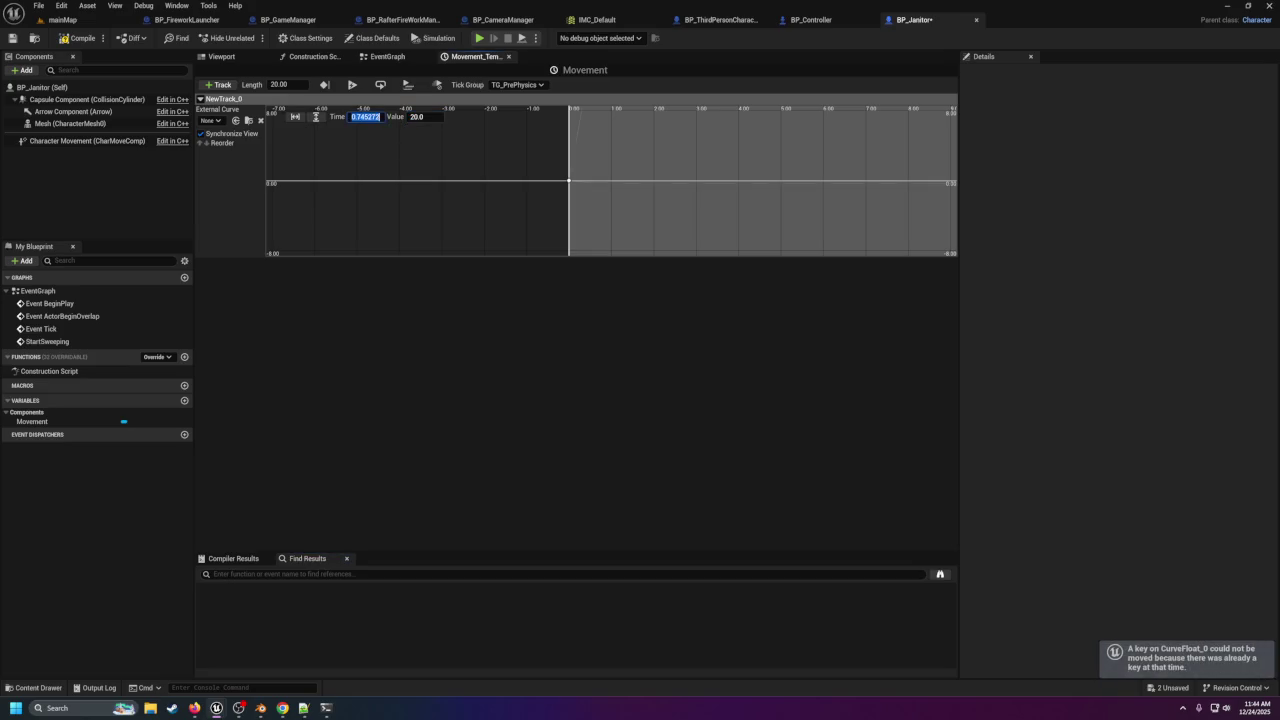
type("20")
key("Tab")
type("0")
key("Return")
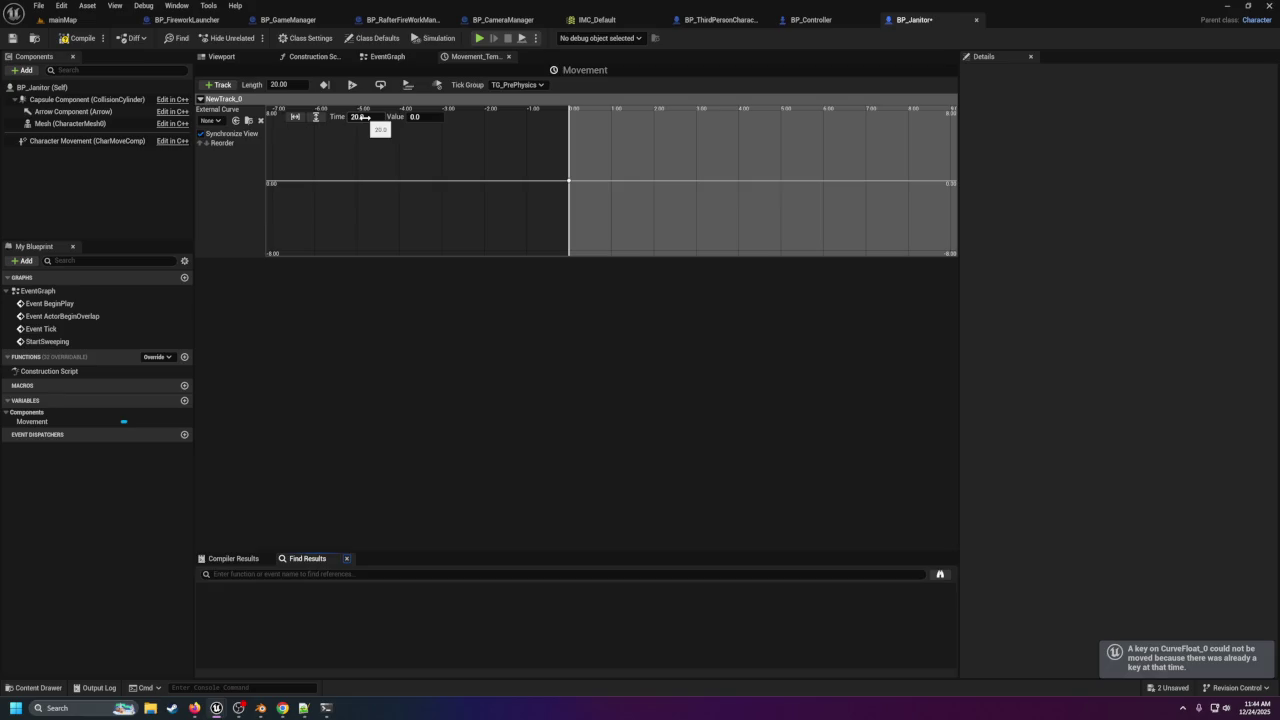
key("F7")
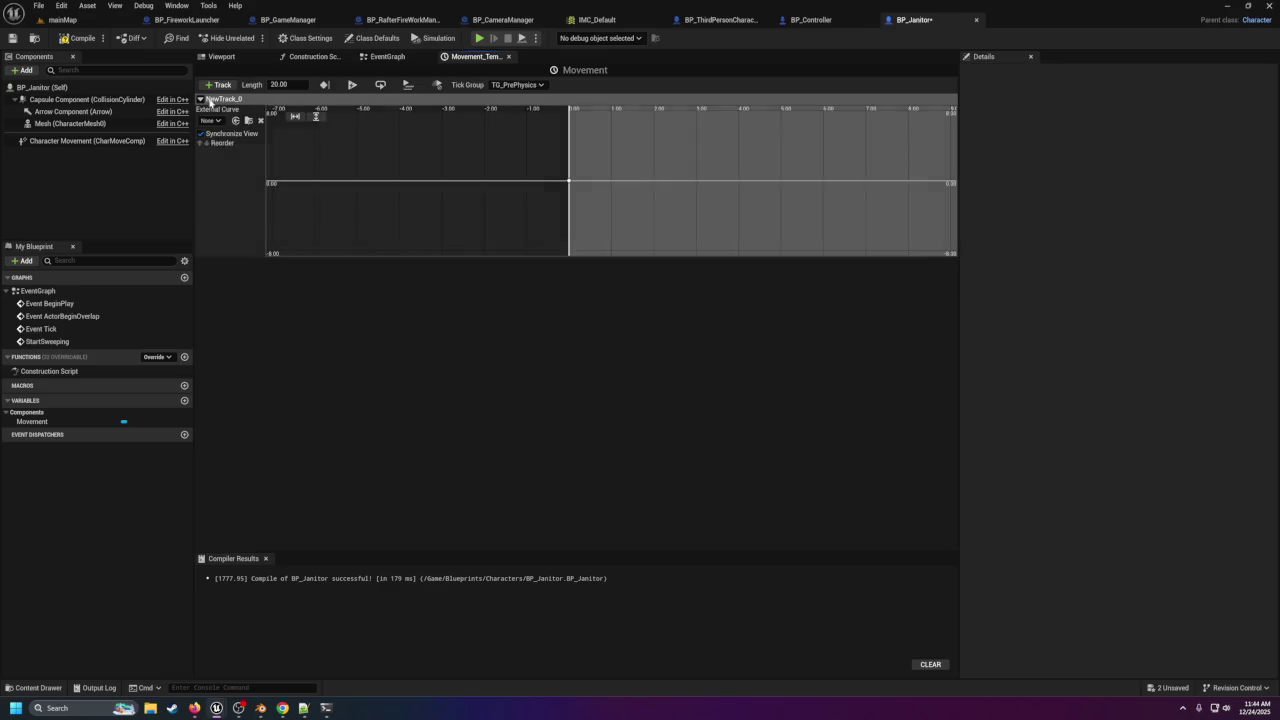
Rename the float track to MovmentFloat and fit the 20-second curve in view.
double_click(223, 104)
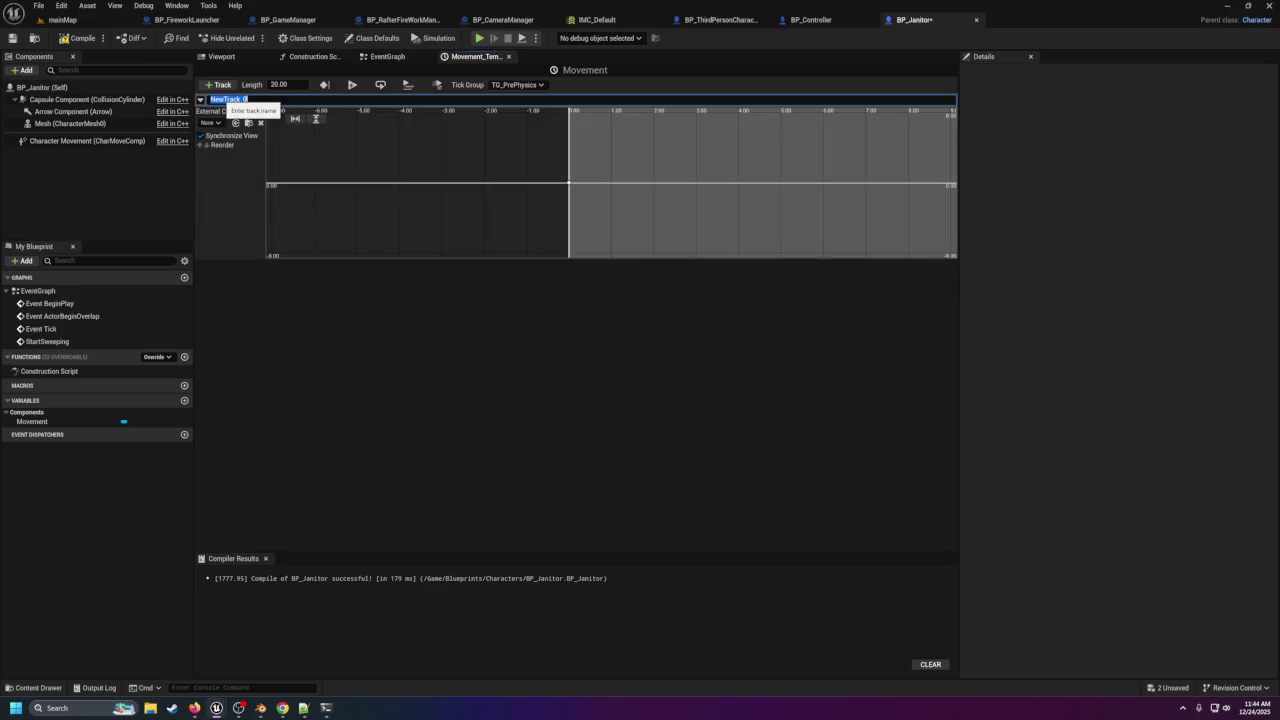
type("MovmentFlo")
type("at")
key("Return")
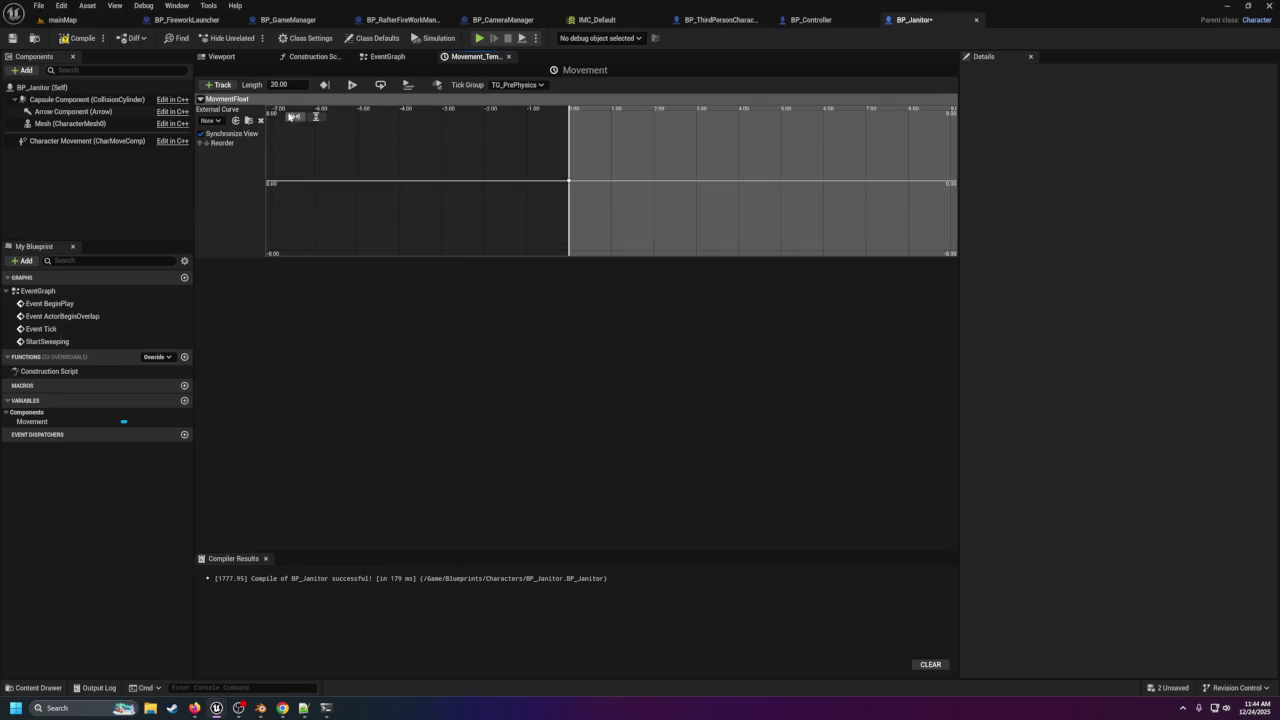
left_click(294, 117)
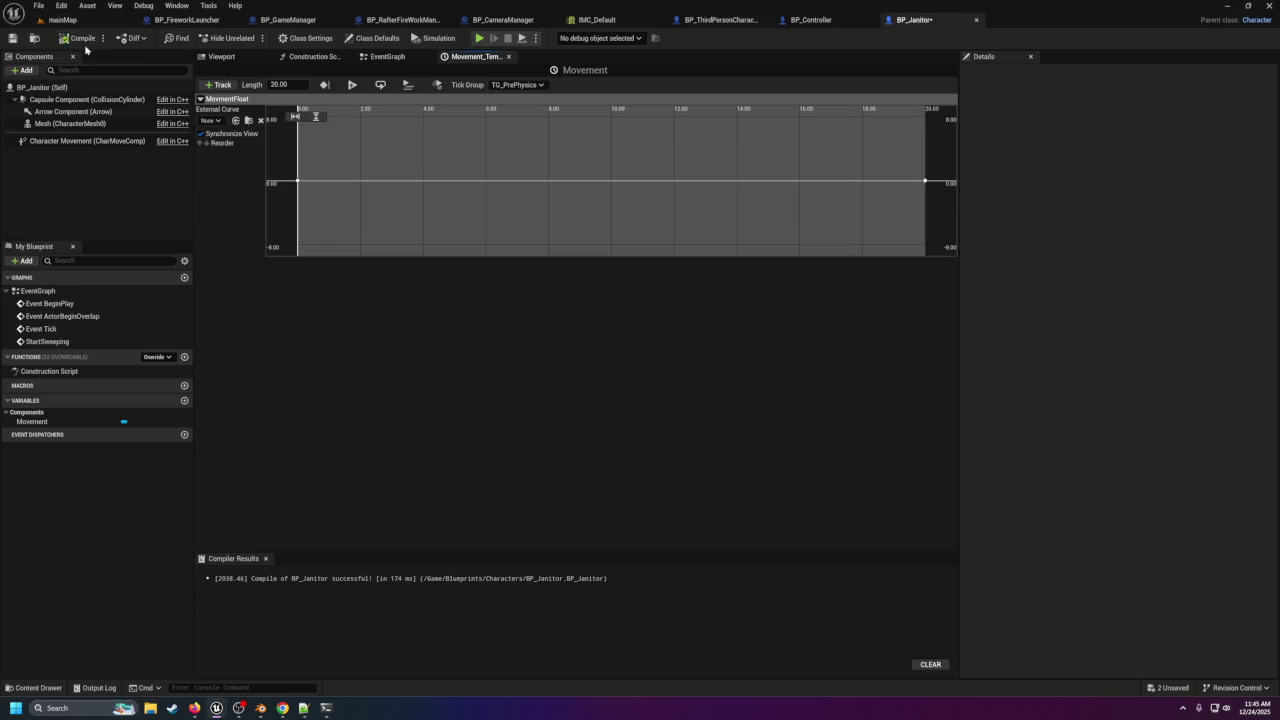
left_click(62, 19)
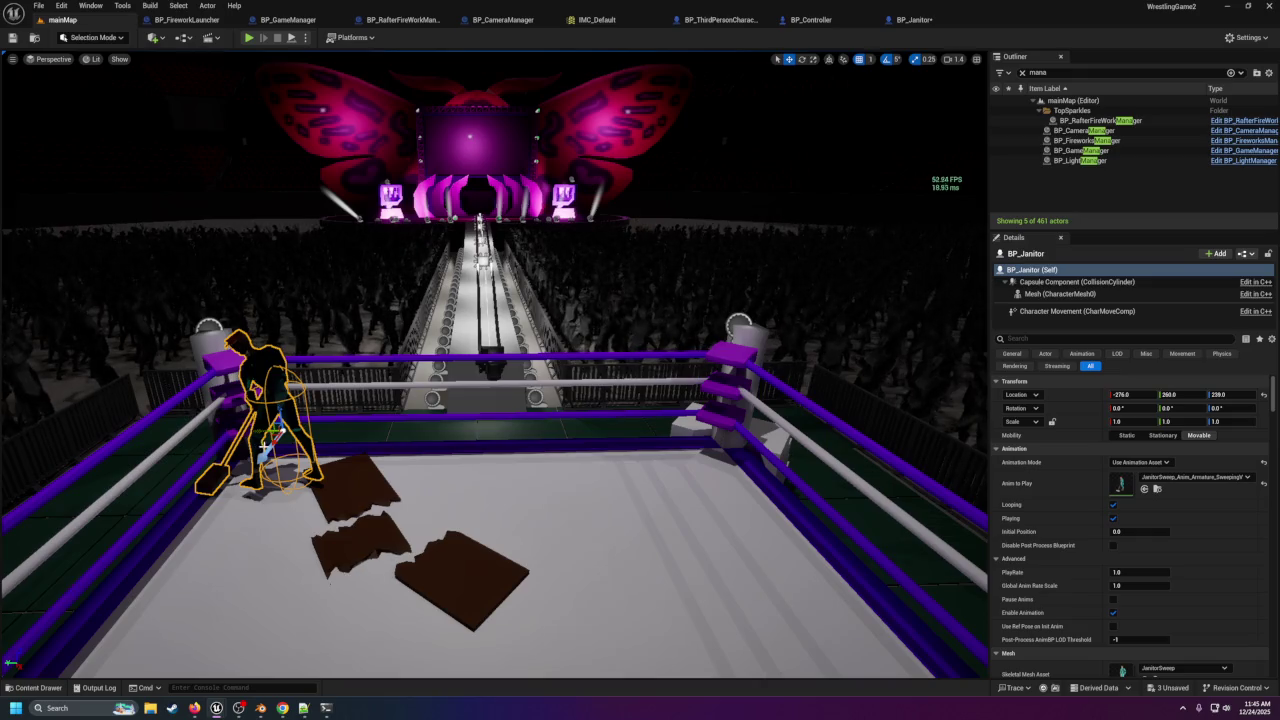
Turn the janitor, move it to the far side of the ring, and set Rotation Z to 0.
left_click(801, 59)
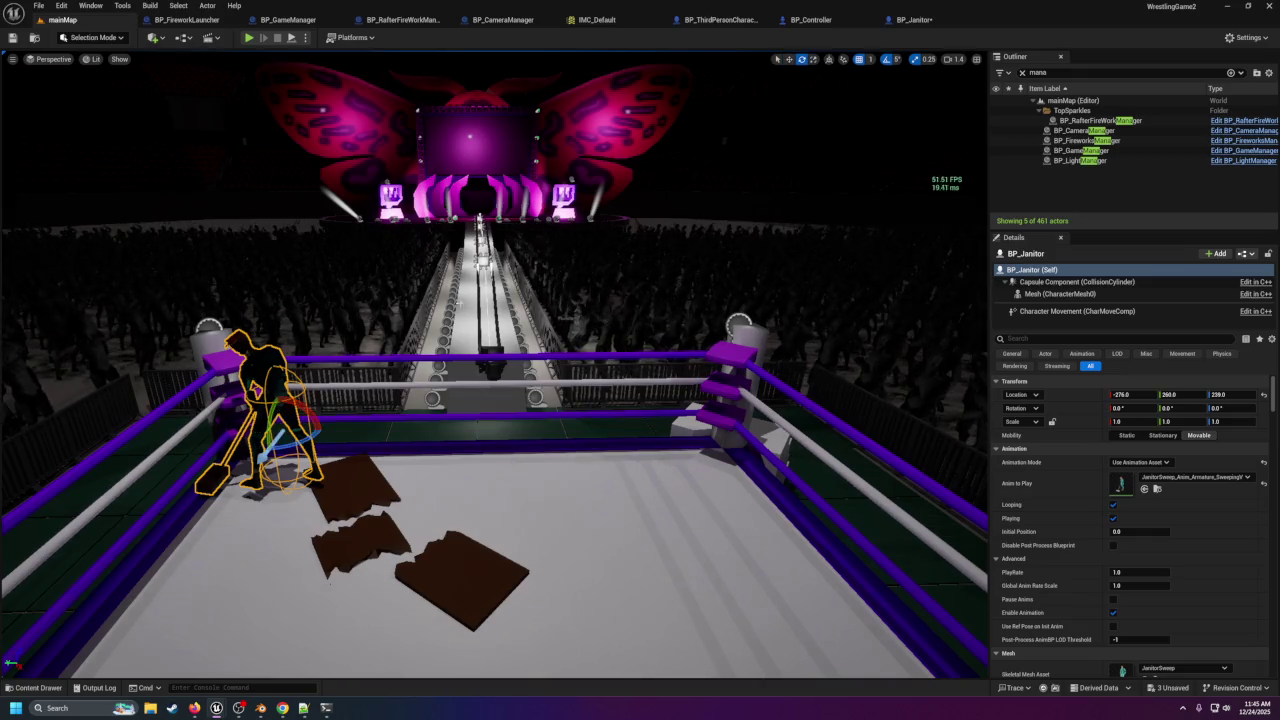
mouse_move(300, 440)
left_mouse_down()
mouse_move(314, 444)
mouse_move(296, 414)
left_mouse_up()
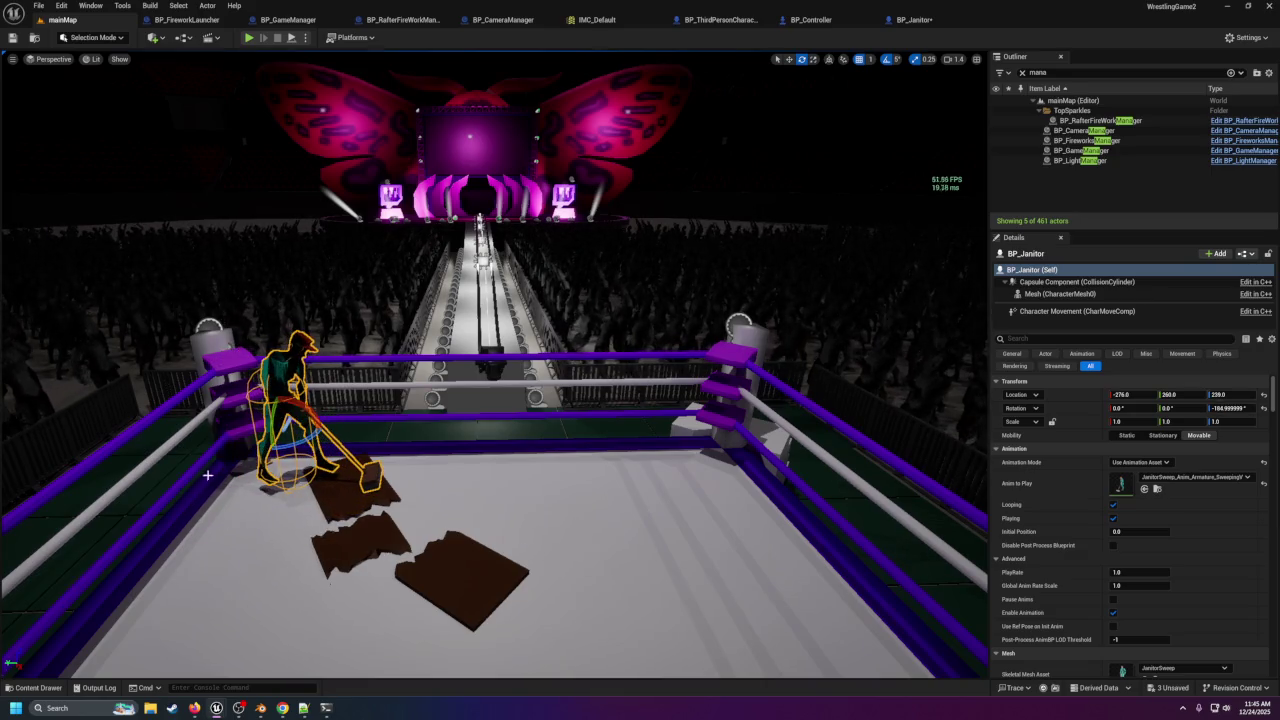
scroll(323, 391, "down", 5)
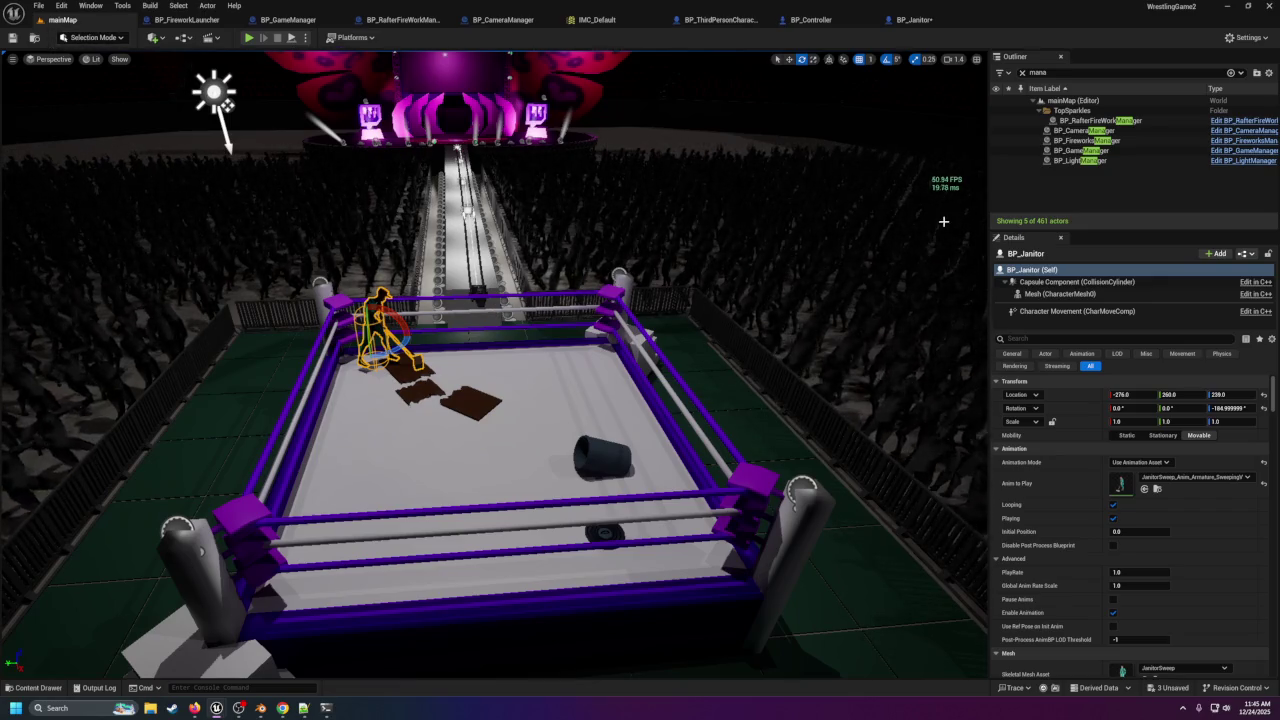
key("w")
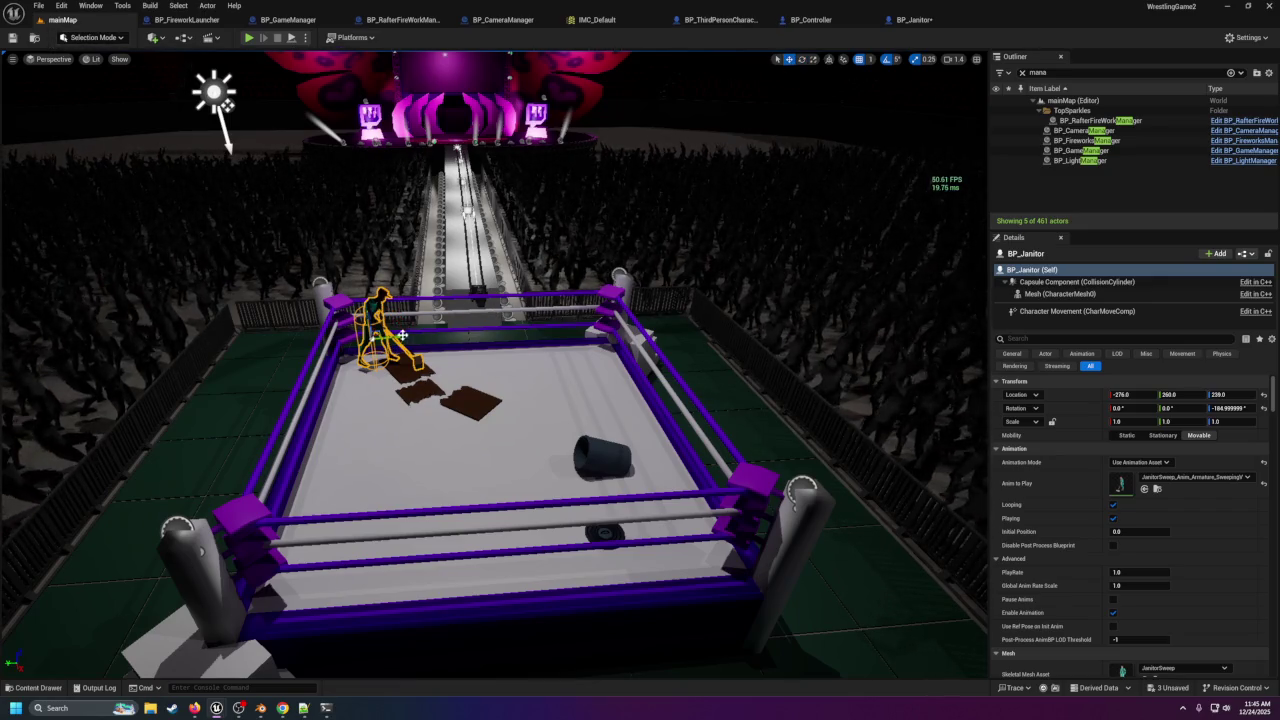
mouse_move(394, 352)
left_mouse_down()
mouse_move(509, 345)
mouse_move(604, 359)
left_mouse_up()
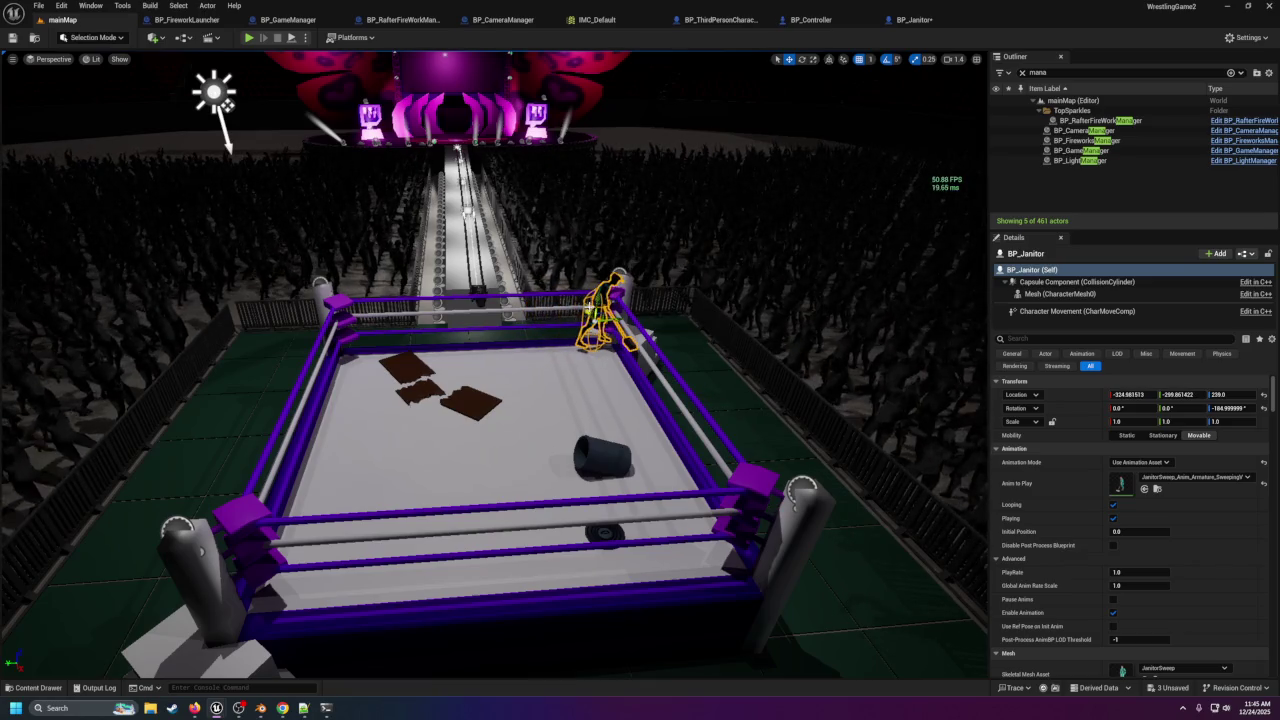
left_click(1238, 408)
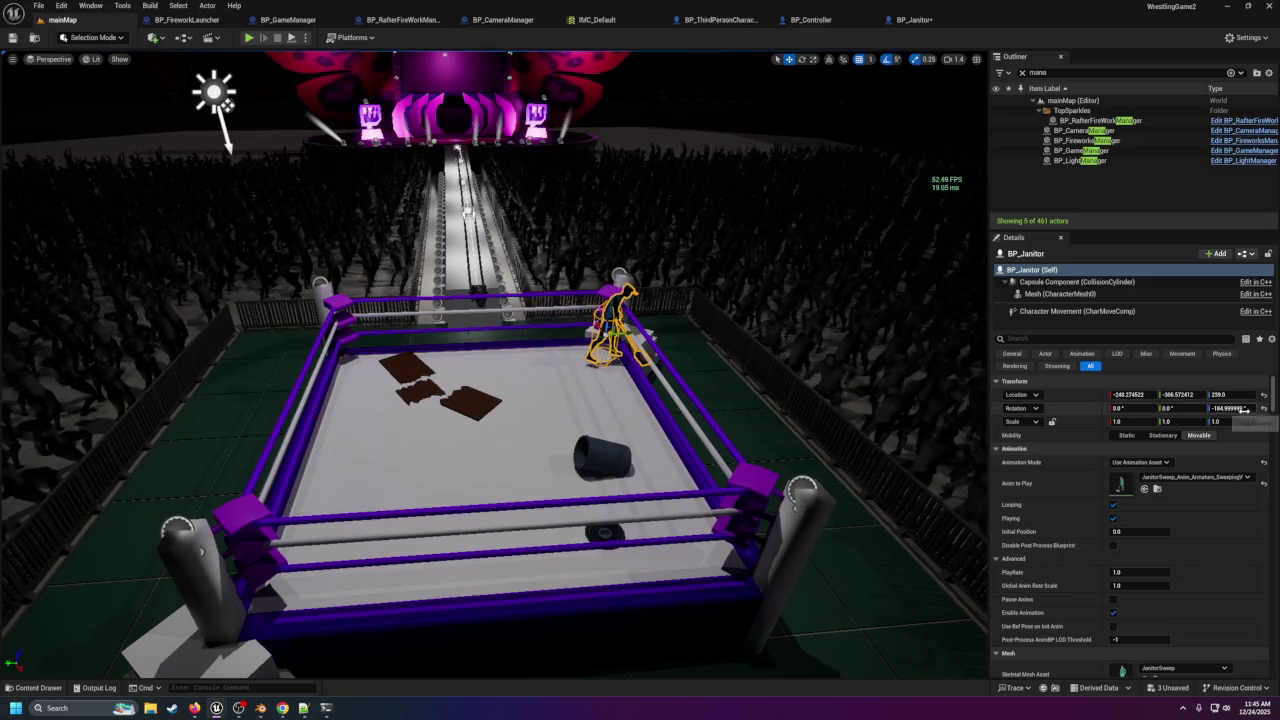
type("0")
key("Return")
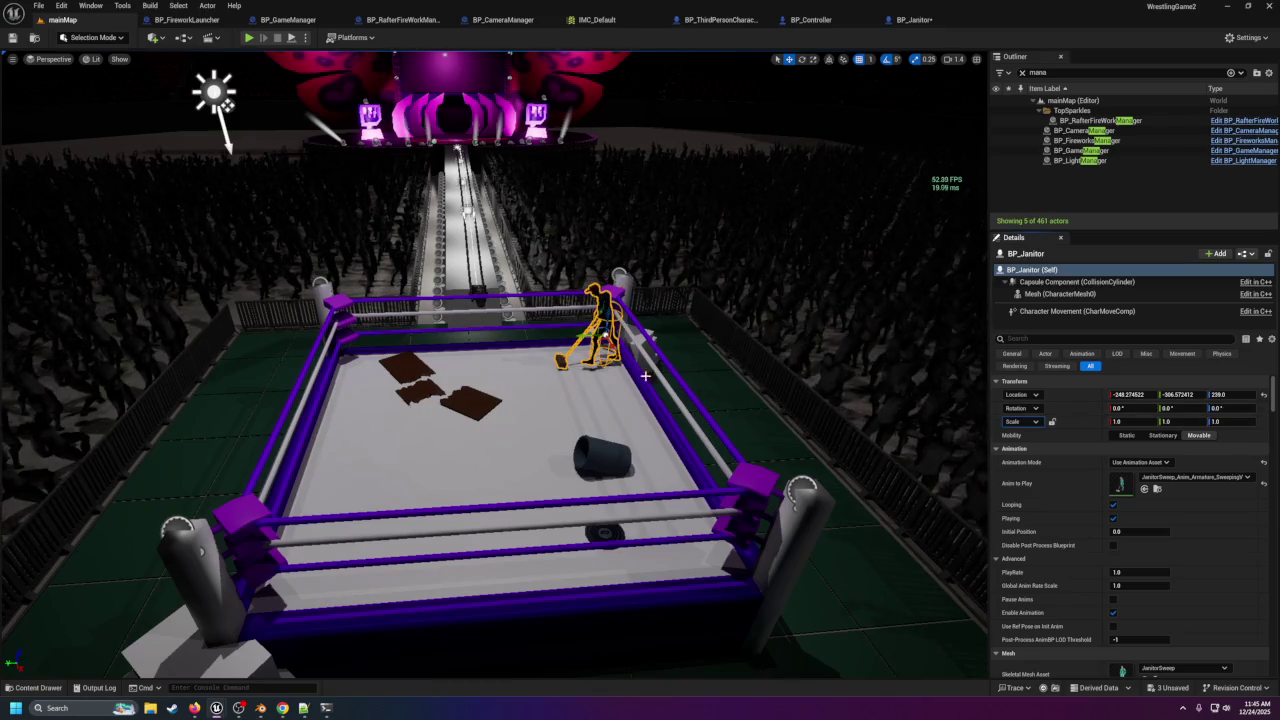
Reselect the janitor and switch to the BP_Controller blueprint.
scroll(650, 378, "up", 2)
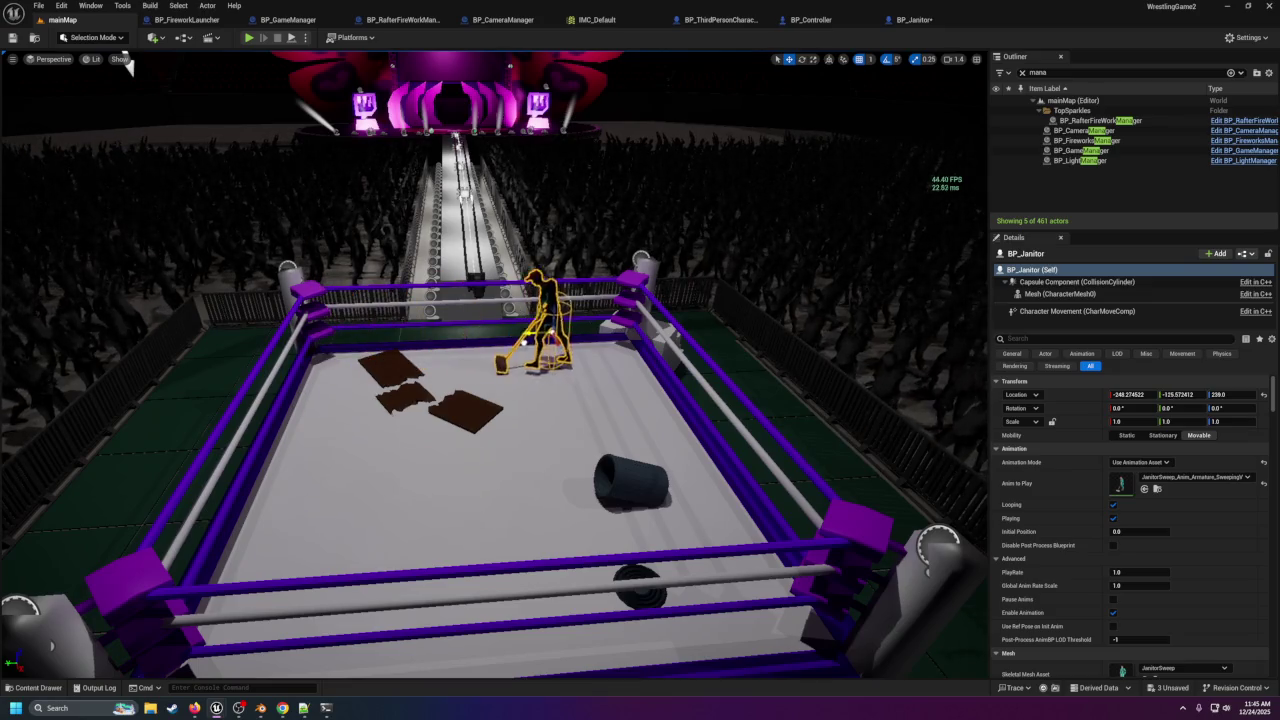
right_click(587, 345)
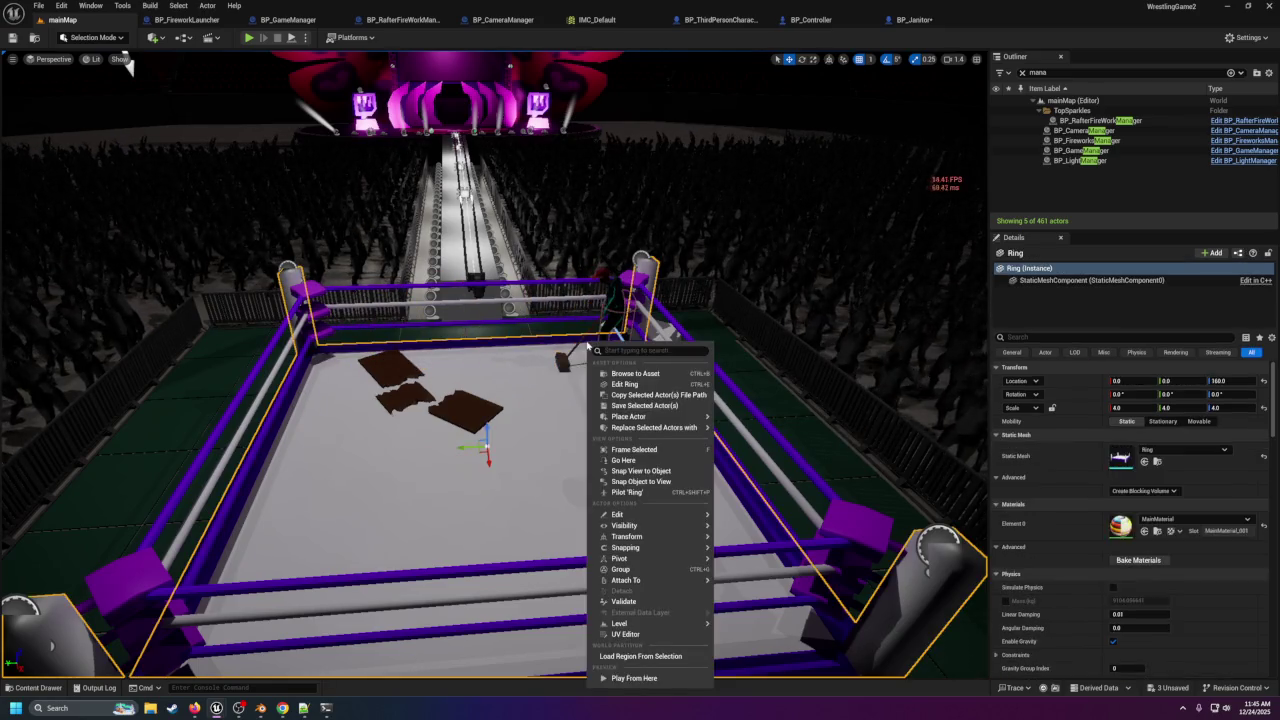
left_click(622, 308)
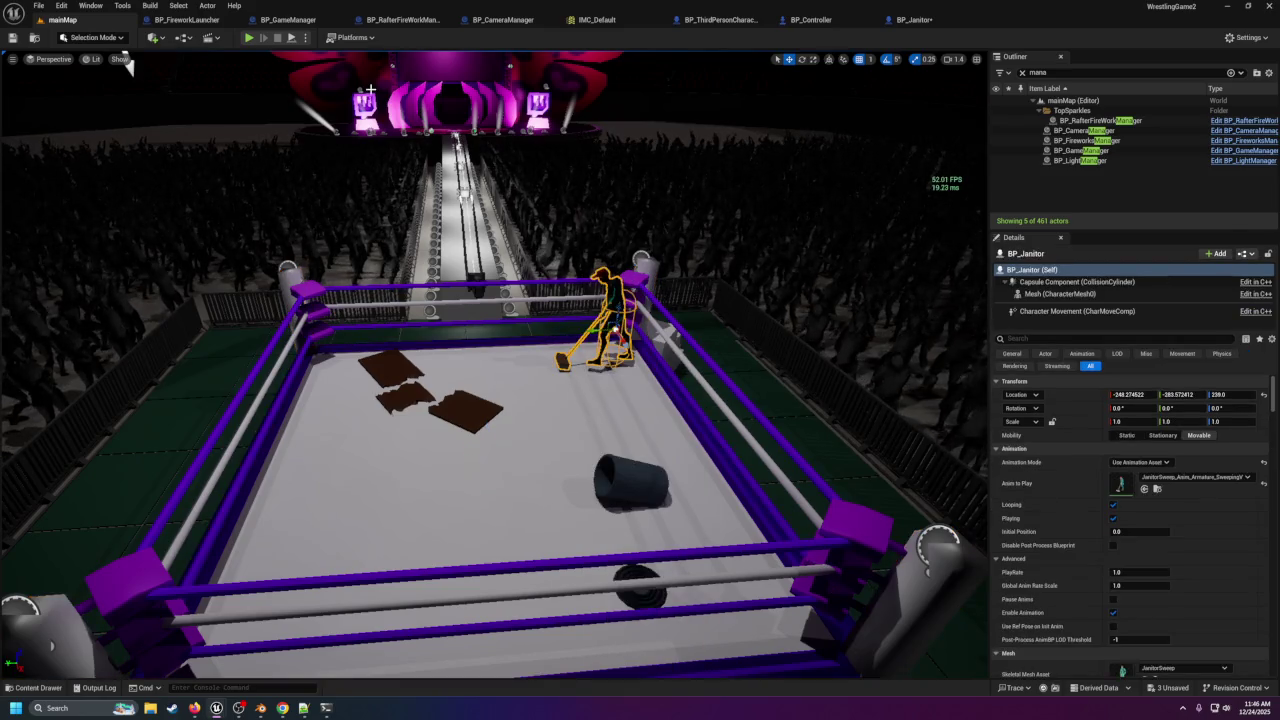
left_click(809, 22)
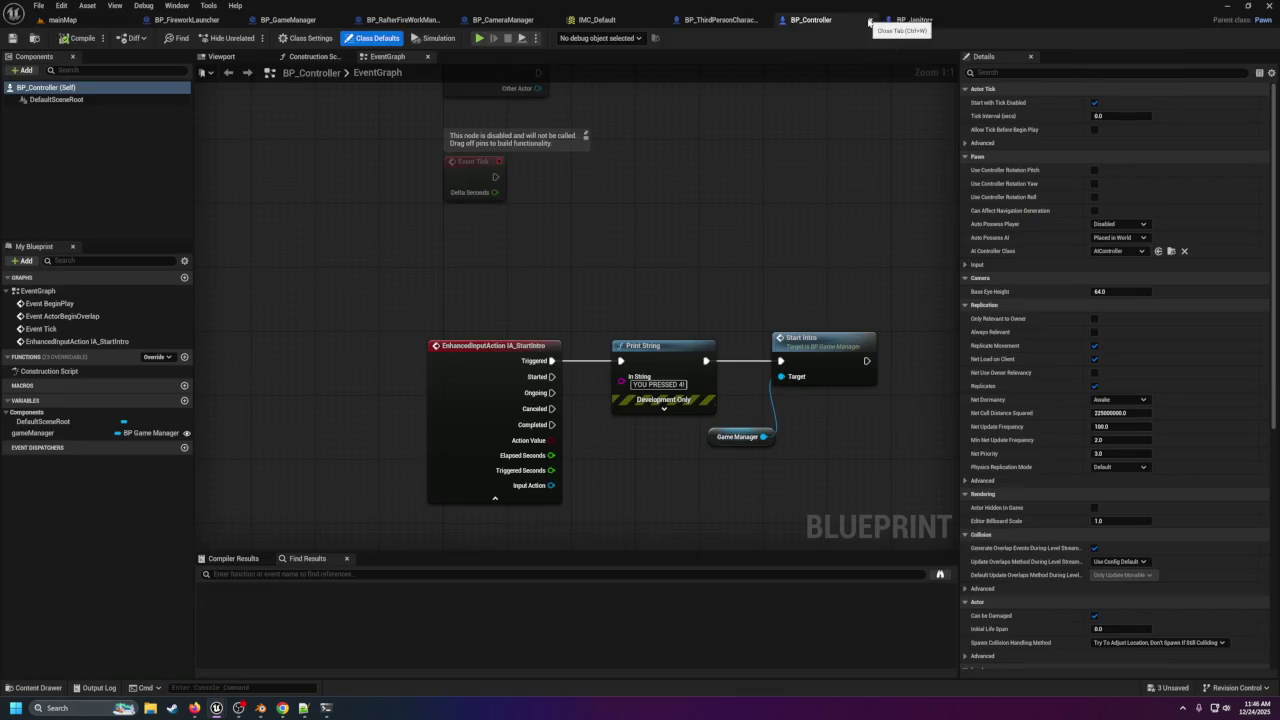
Delete the Print String node and wire IA_StartIntro's Triggered straight into Start Intro.
left_click(640, 352)
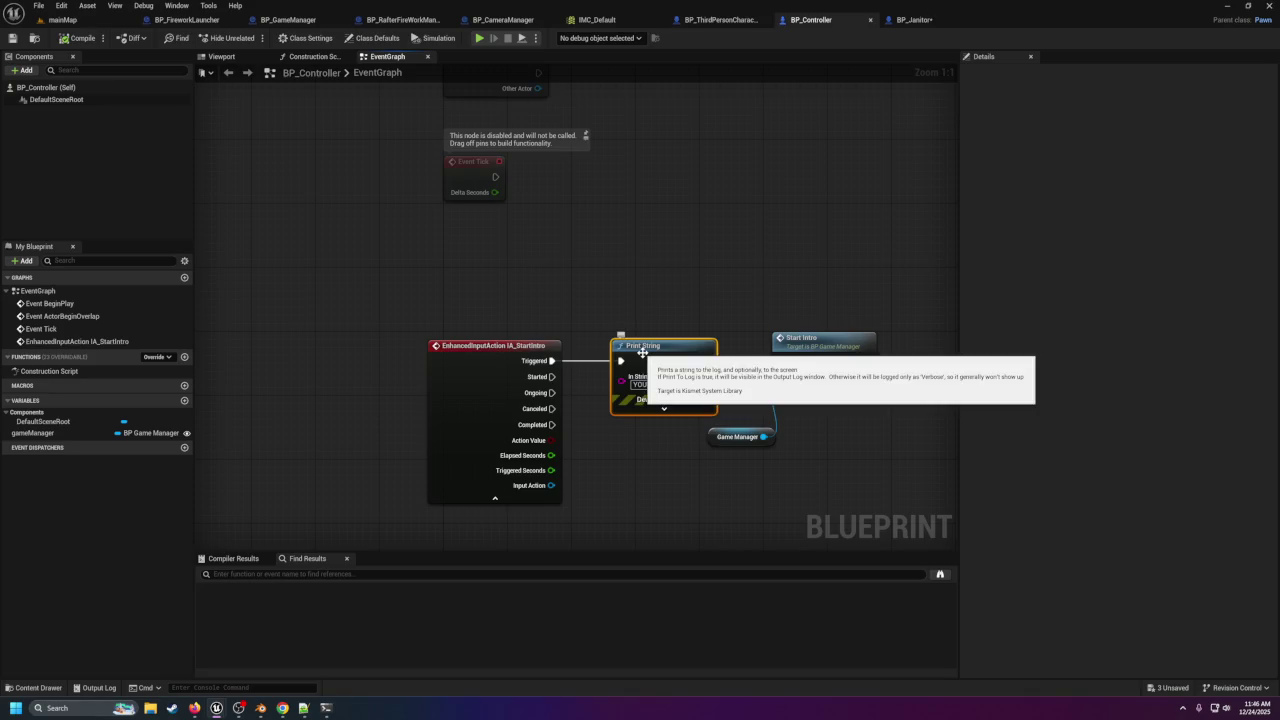
key("Delete")
left_click_drag(551, 360, 782, 361)
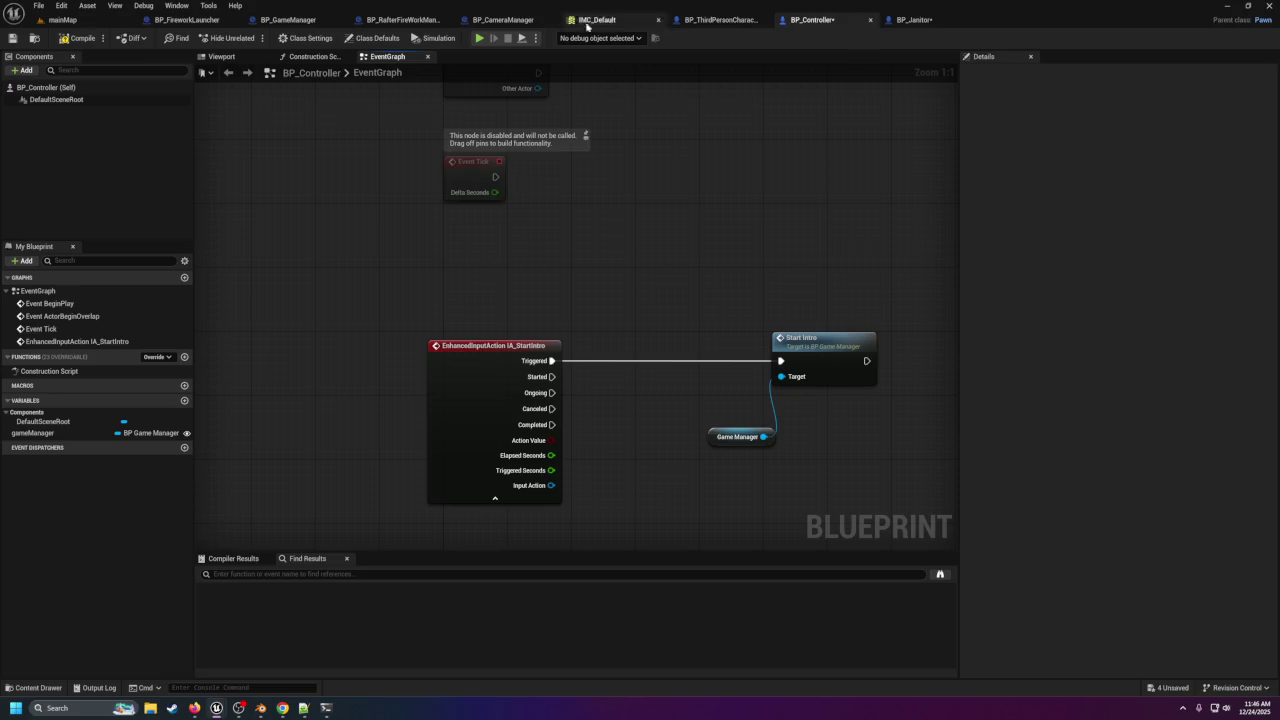
left_click(912, 20)
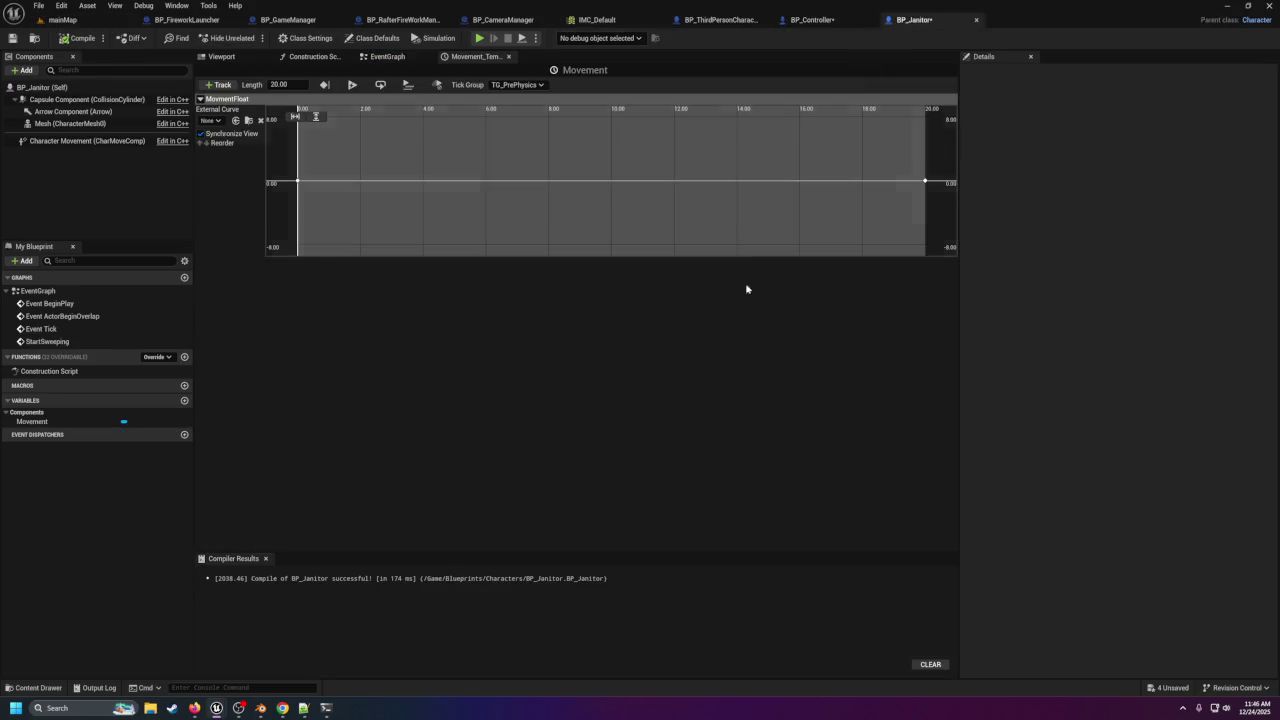
Set the Movement curve's 20-second key to 530 and save BP_Janitor.
scroll(315, 191, "down", 4)
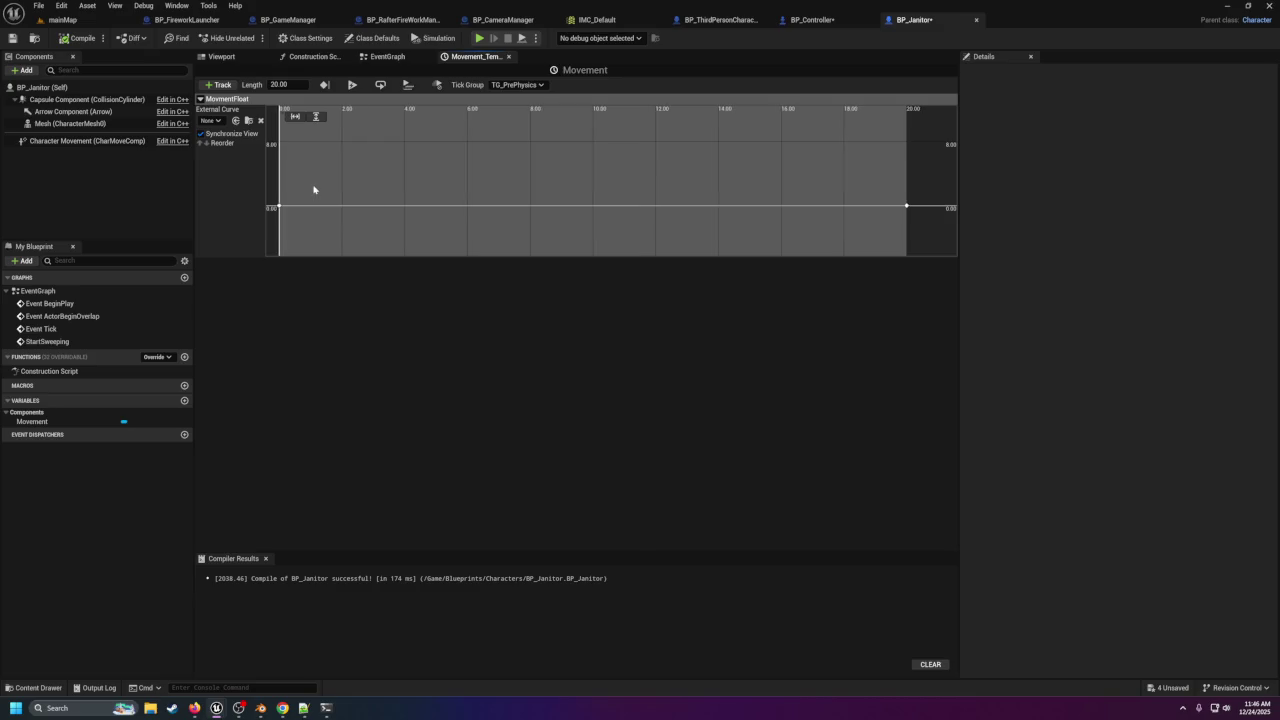
left_click_drag(317, 191, 396, 206)
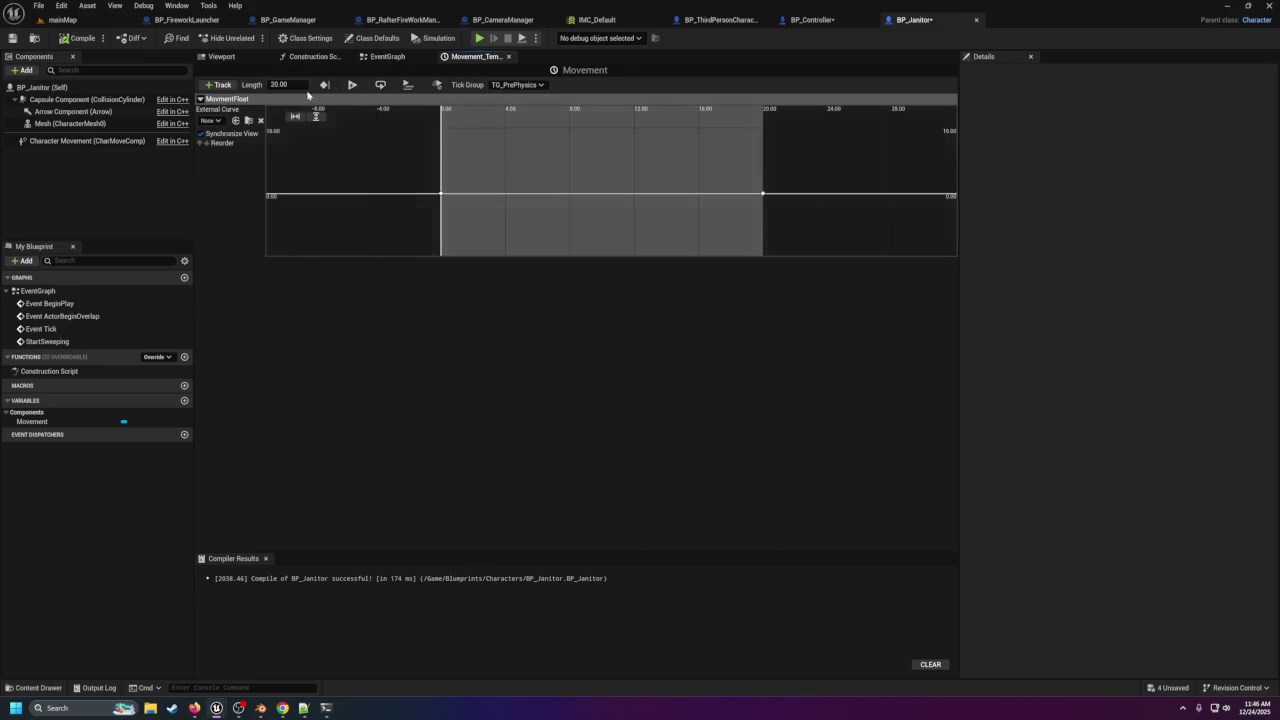
left_click(442, 196)
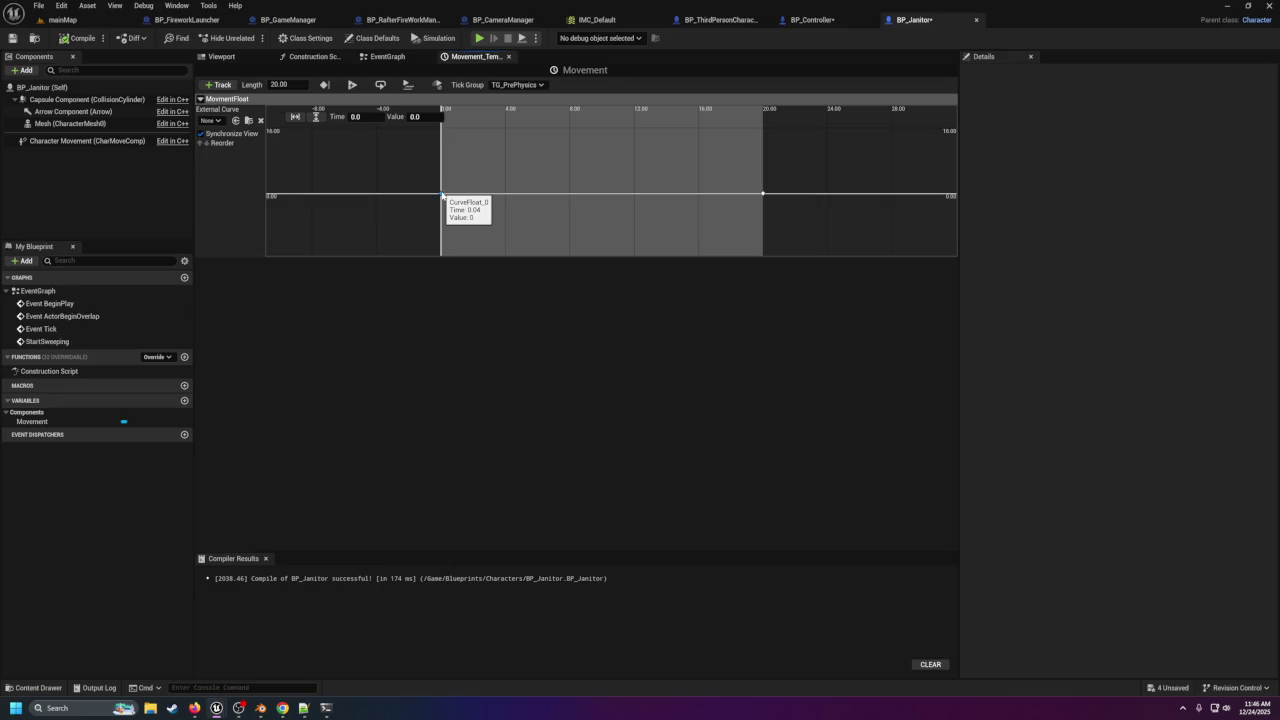
left_click(765, 195, "shift")
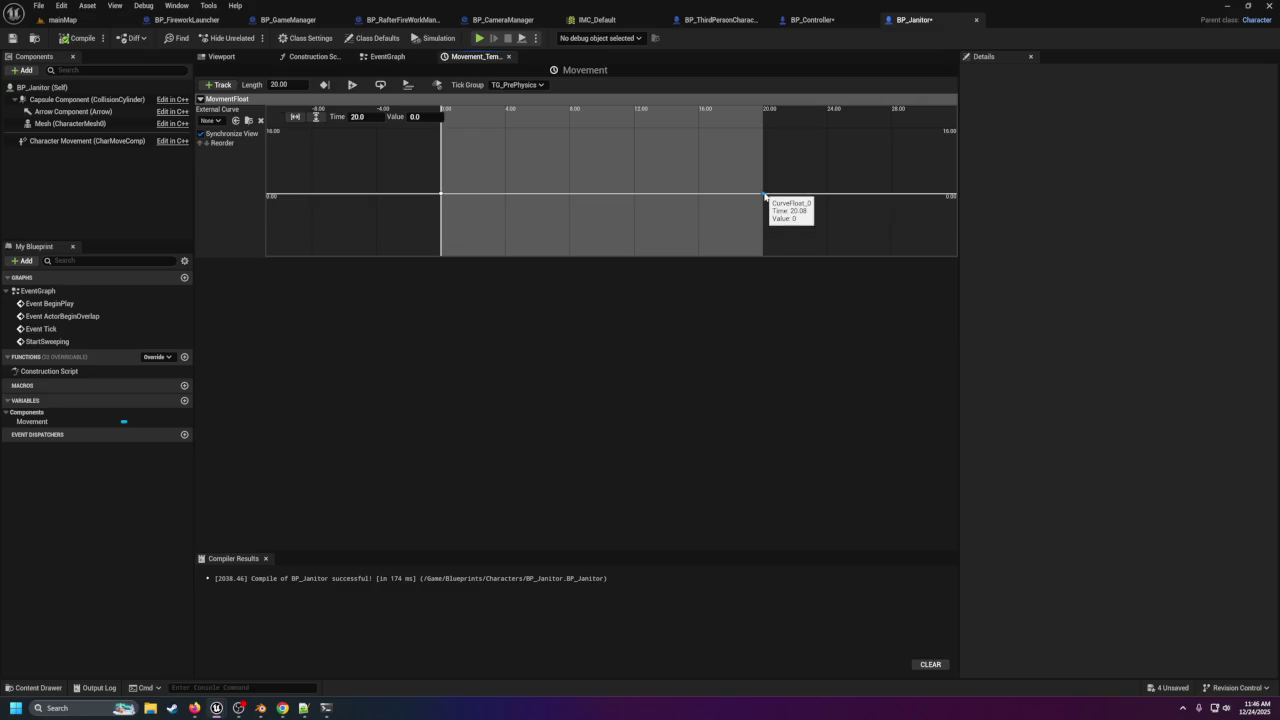
left_click(418, 117)
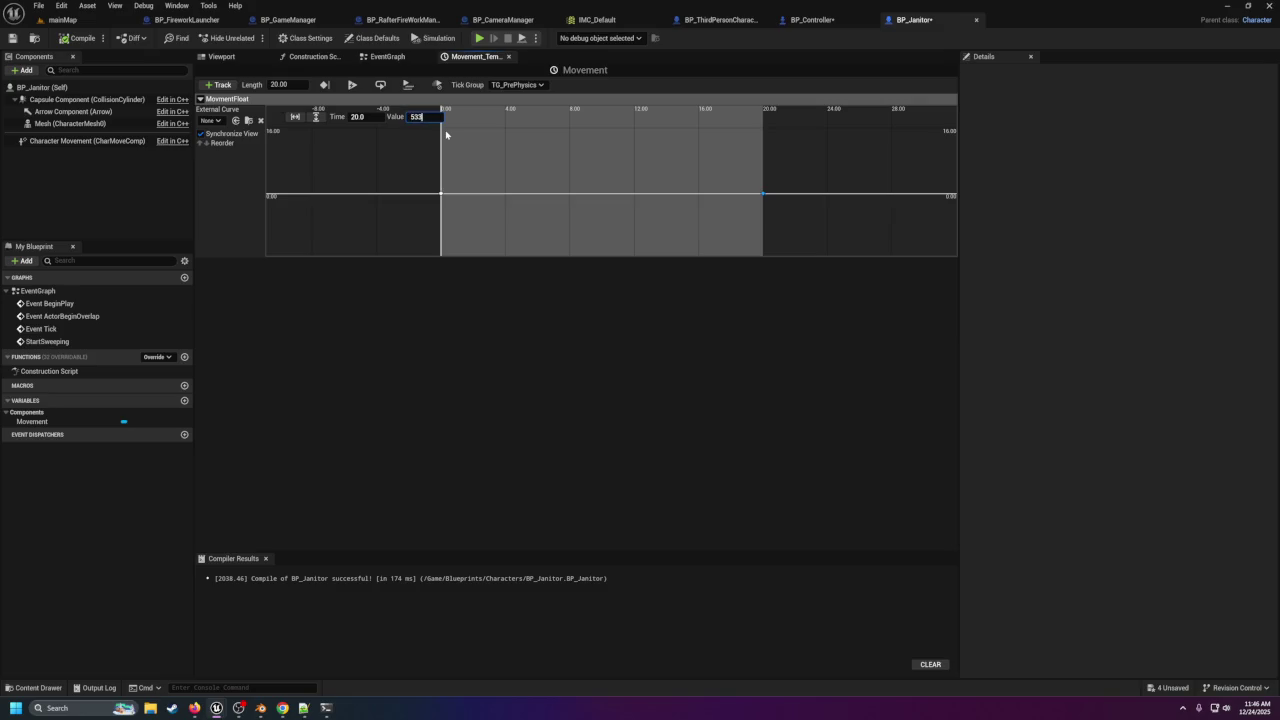
key("Return")
scroll(520, 143, "down", 10)
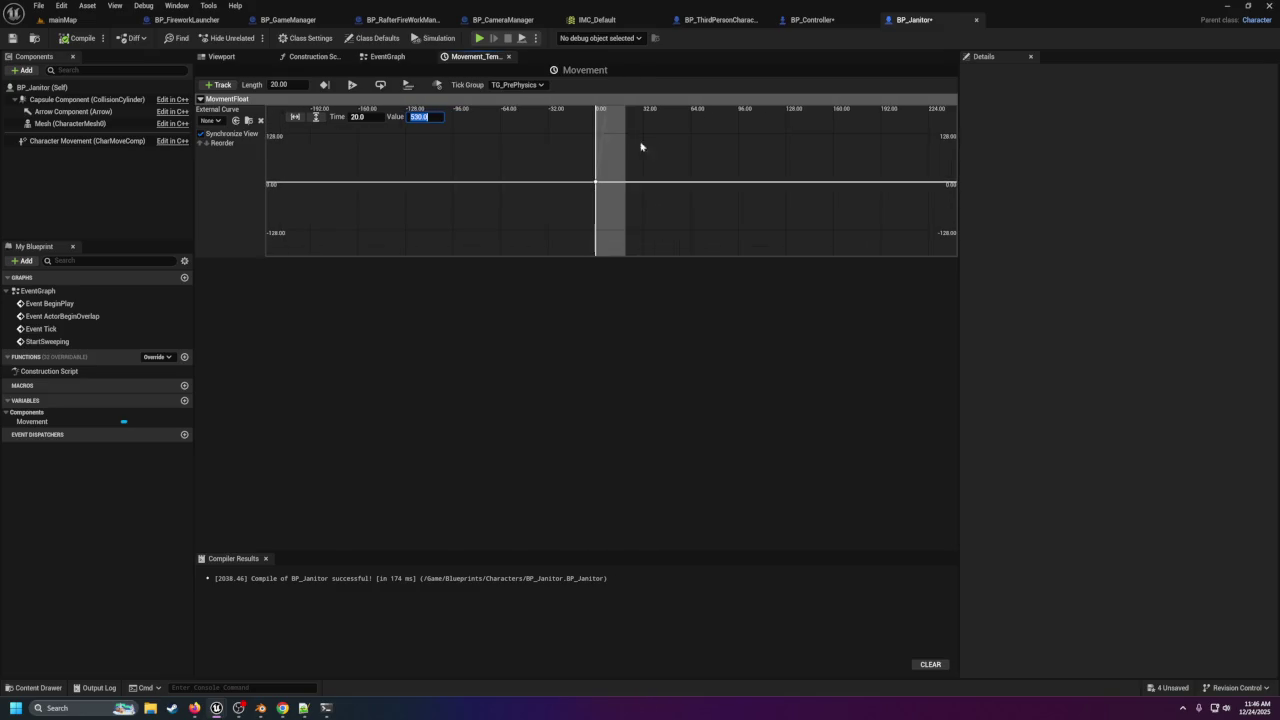
left_click(21, 41)
left_click(405, 56)
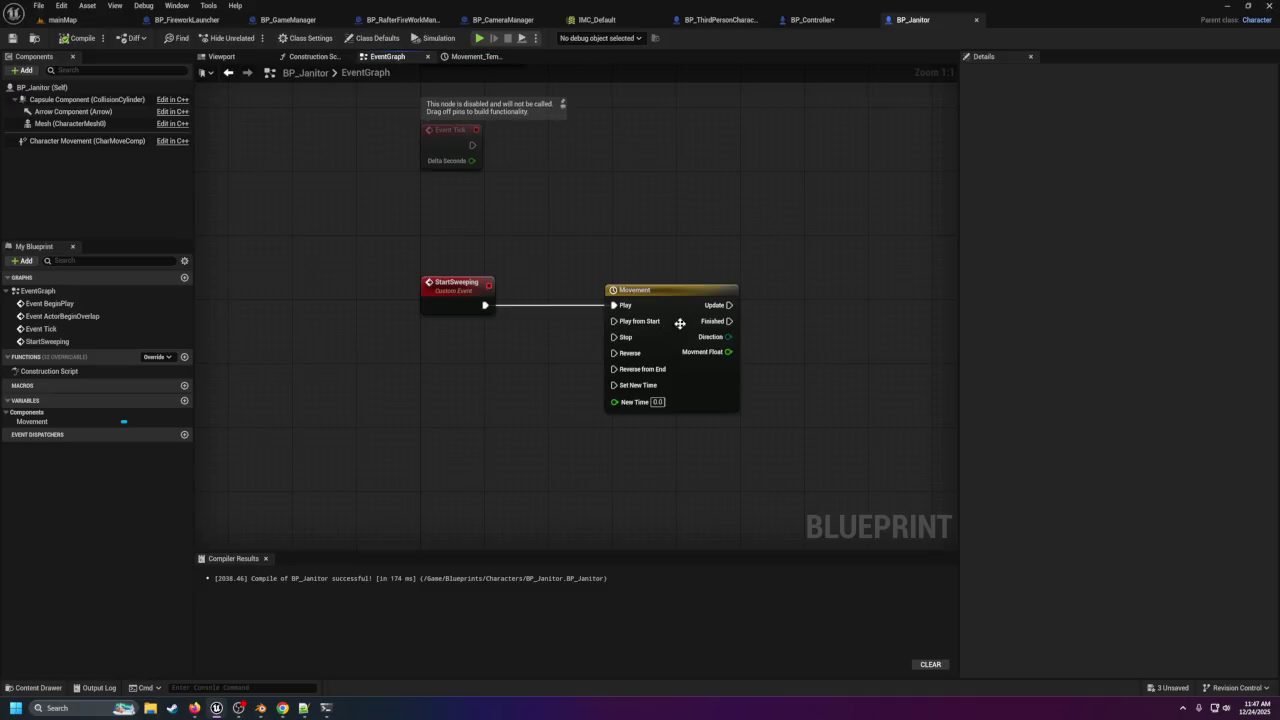
Nudge the Movement node right and show BP_Janitor's capsule settings (half height 88, radius 34).
left_click_drag(684, 318, 730, 318)
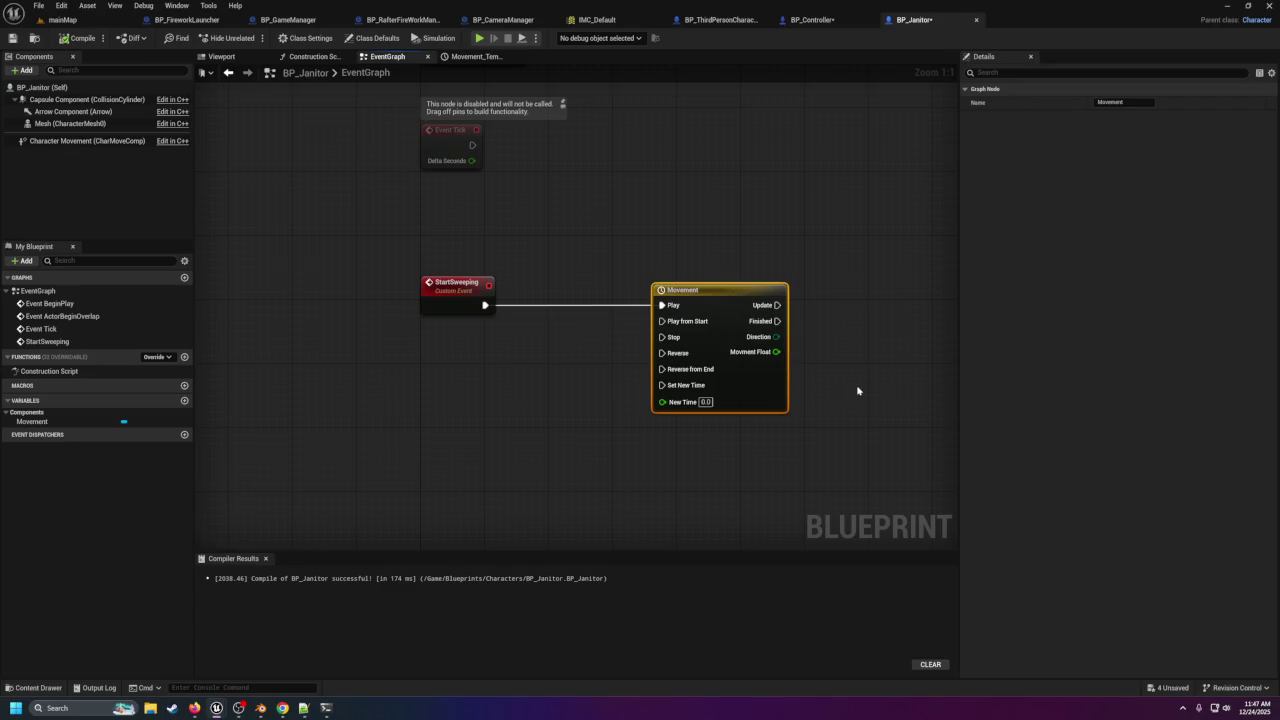
left_click_drag(828, 388, 552, 369)
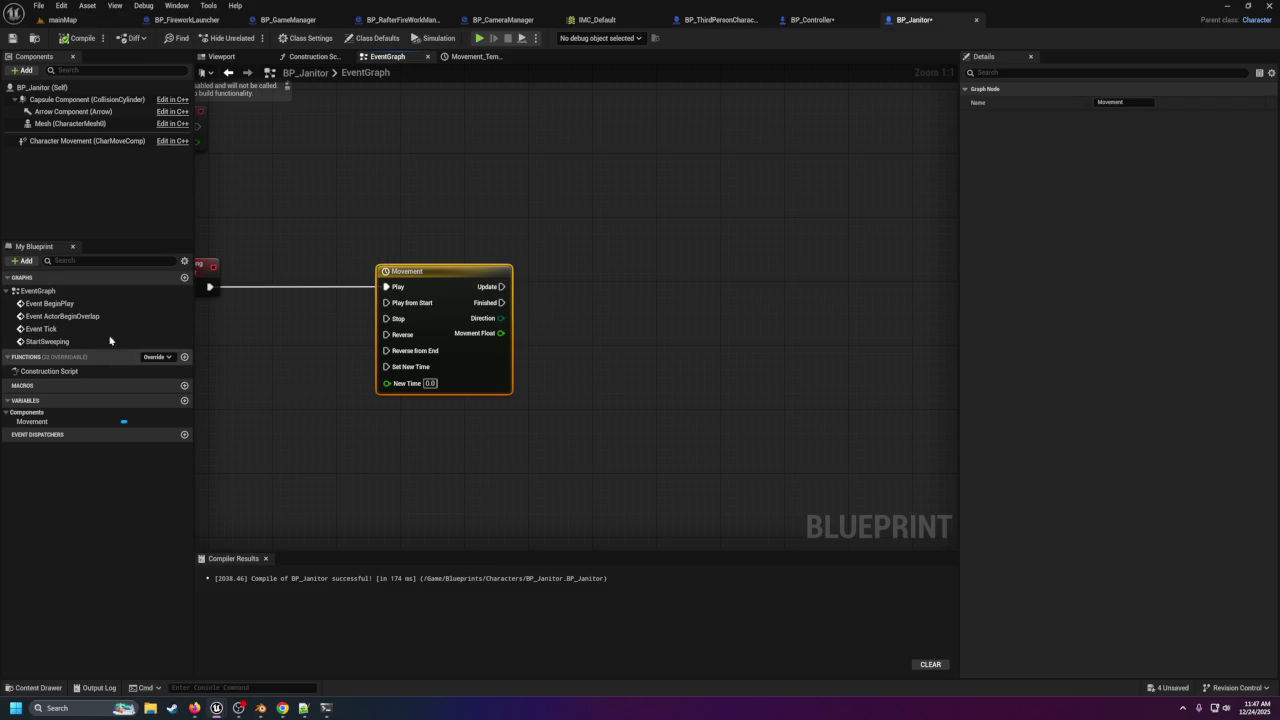
left_click(40, 89)
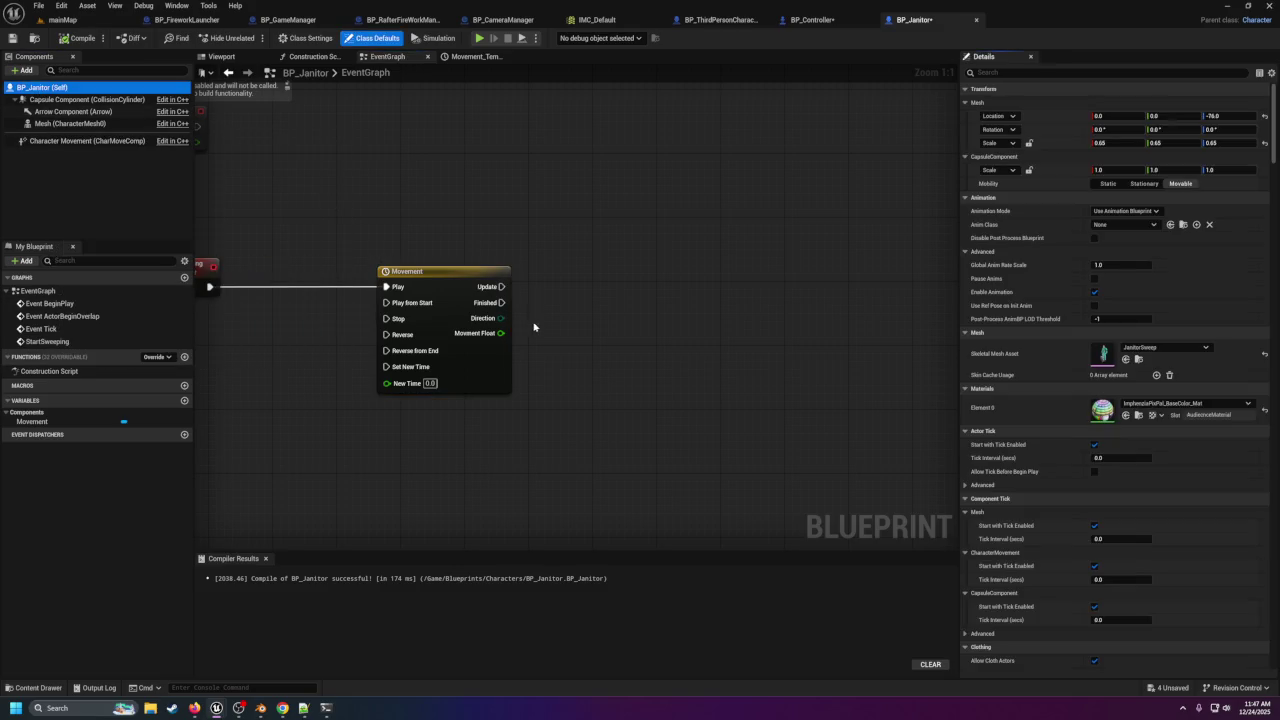
left_click(48, 99)
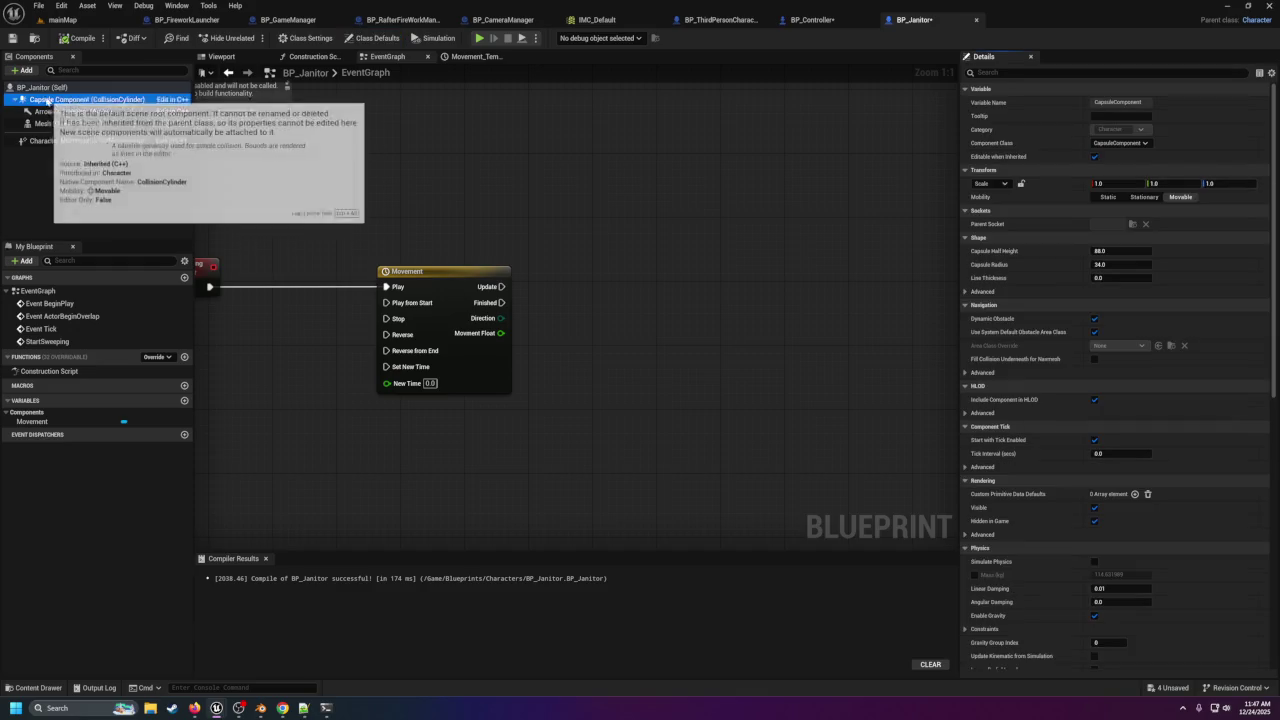
left_click(42, 87)
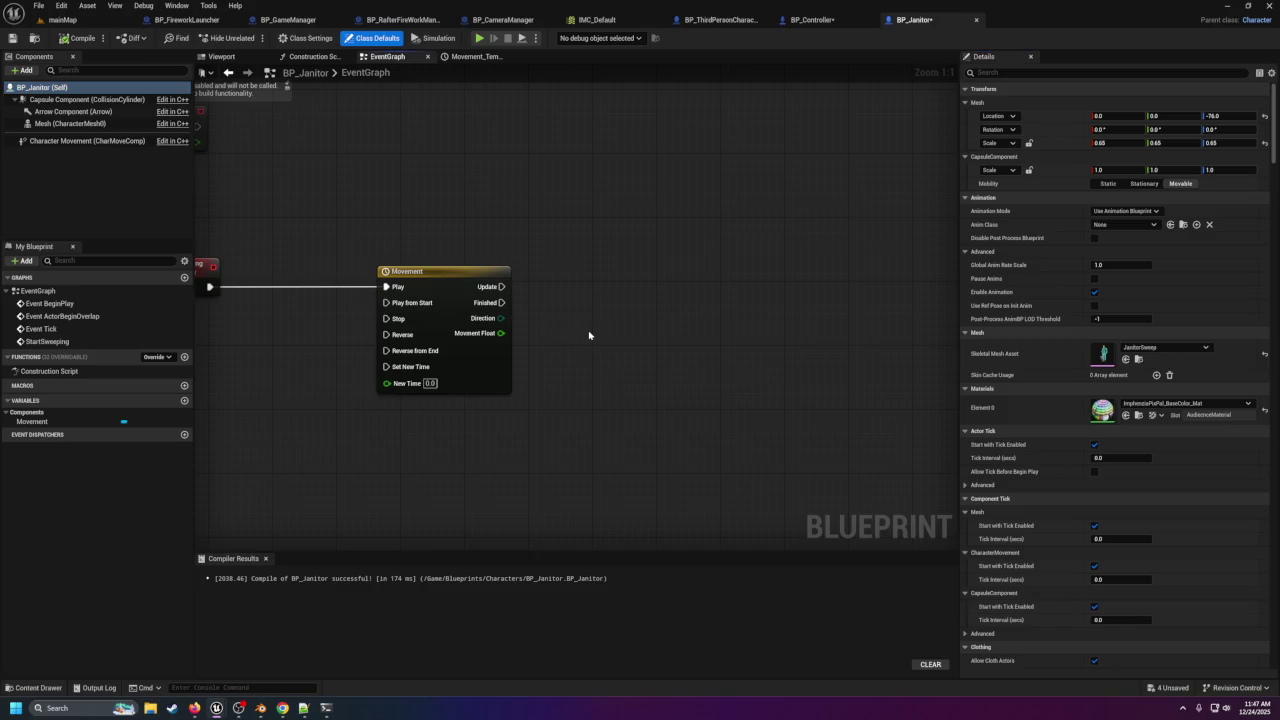
Place a Capsule Component reference in the graph, discarding a trial Set Relative Transform node.
right_click(589, 334)
type("set tran")
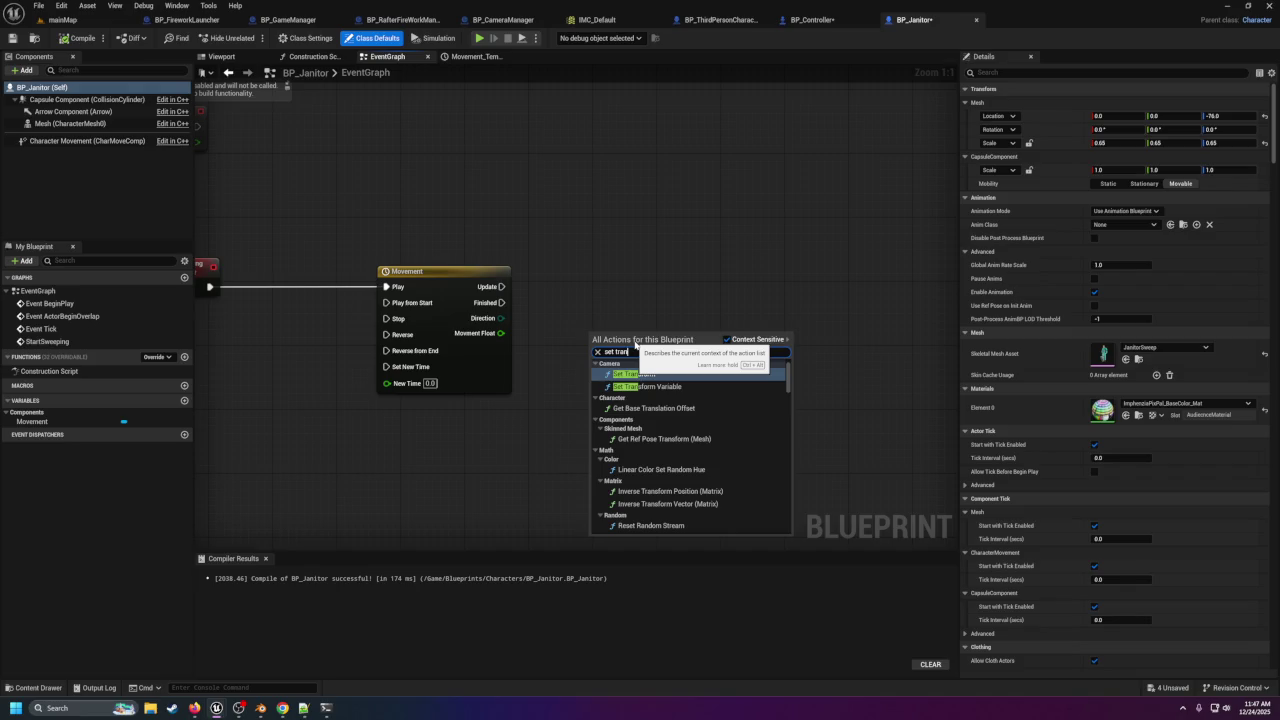
left_click(626, 292)
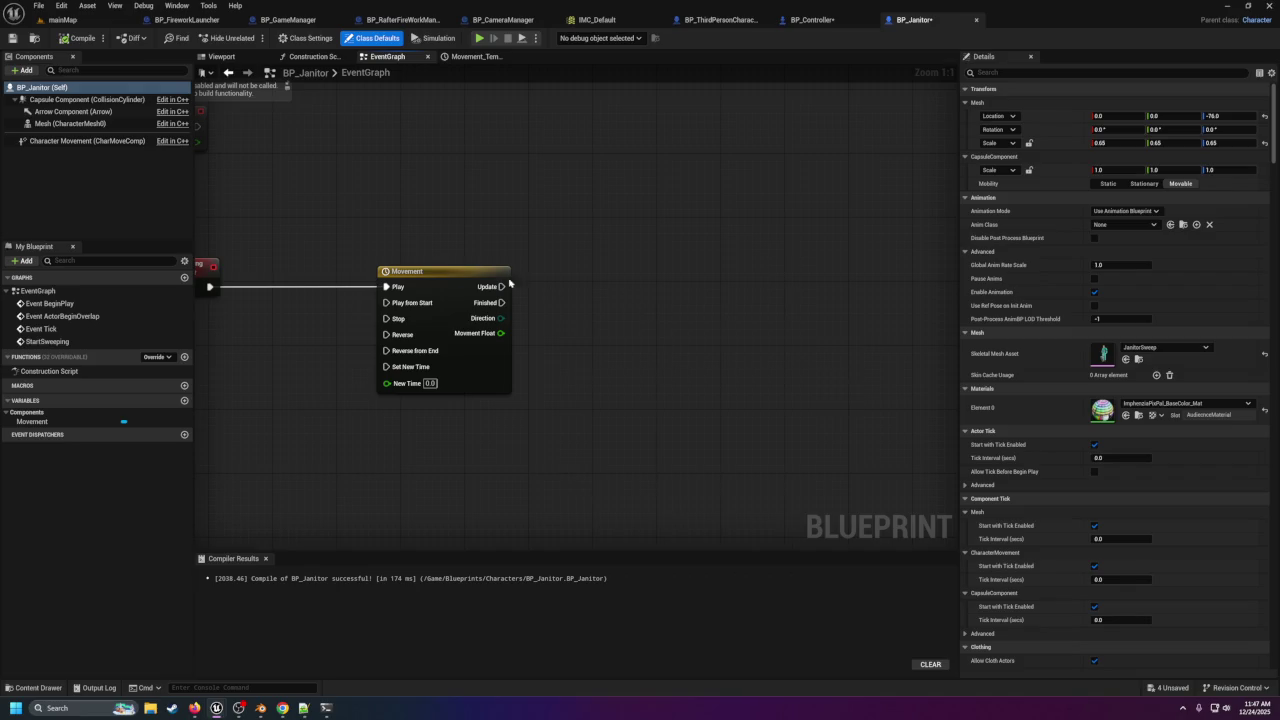
mouse_move(88, 99)
left_mouse_down()
mouse_move(564, 307)
mouse_move(551, 390)
mouse_move(652, 372)
left_mouse_up()
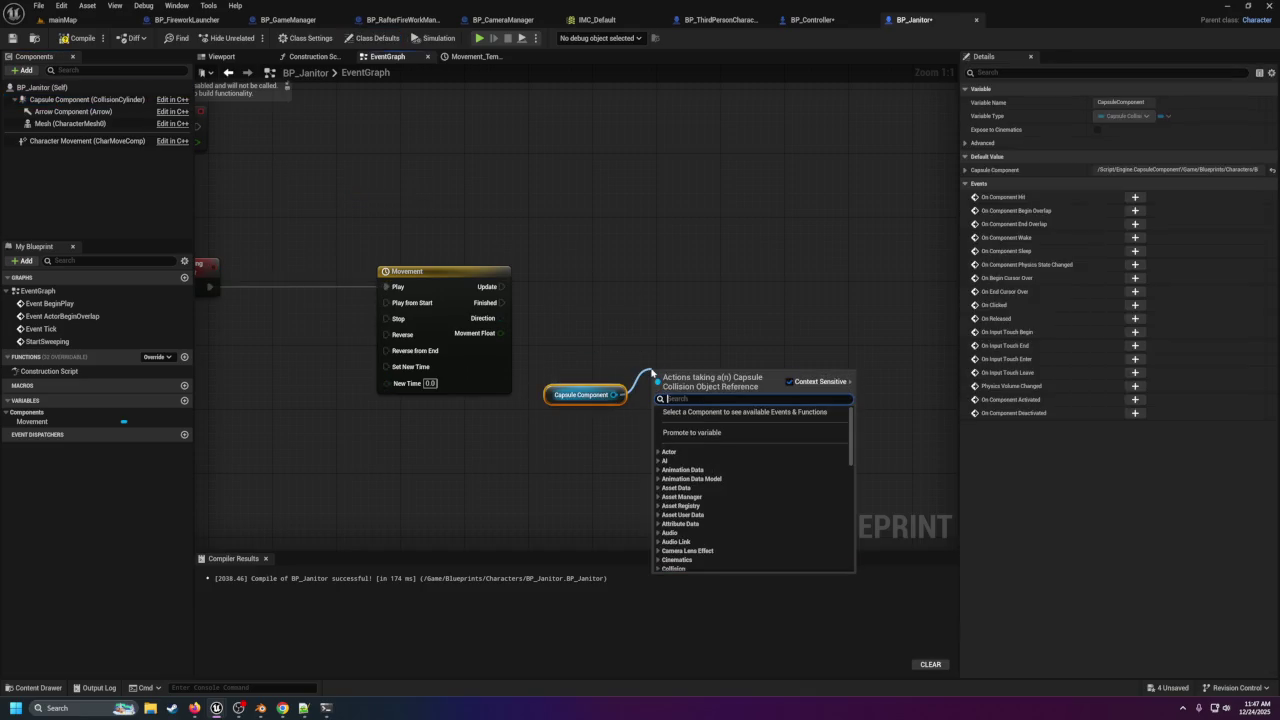
type("set tran")
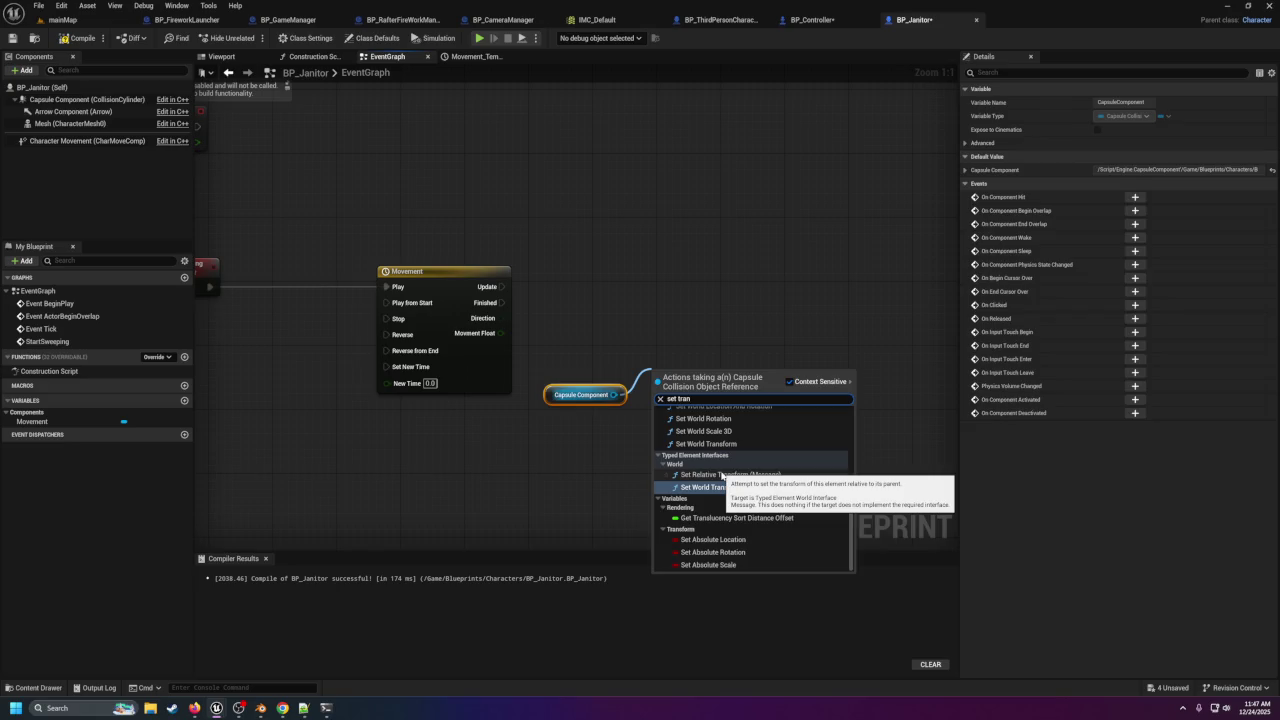
left_click(722, 475)
mouse_move(723, 394)
left_mouse_down()
mouse_move(715, 370)
mouse_move(755, 338)
left_mouse_up()
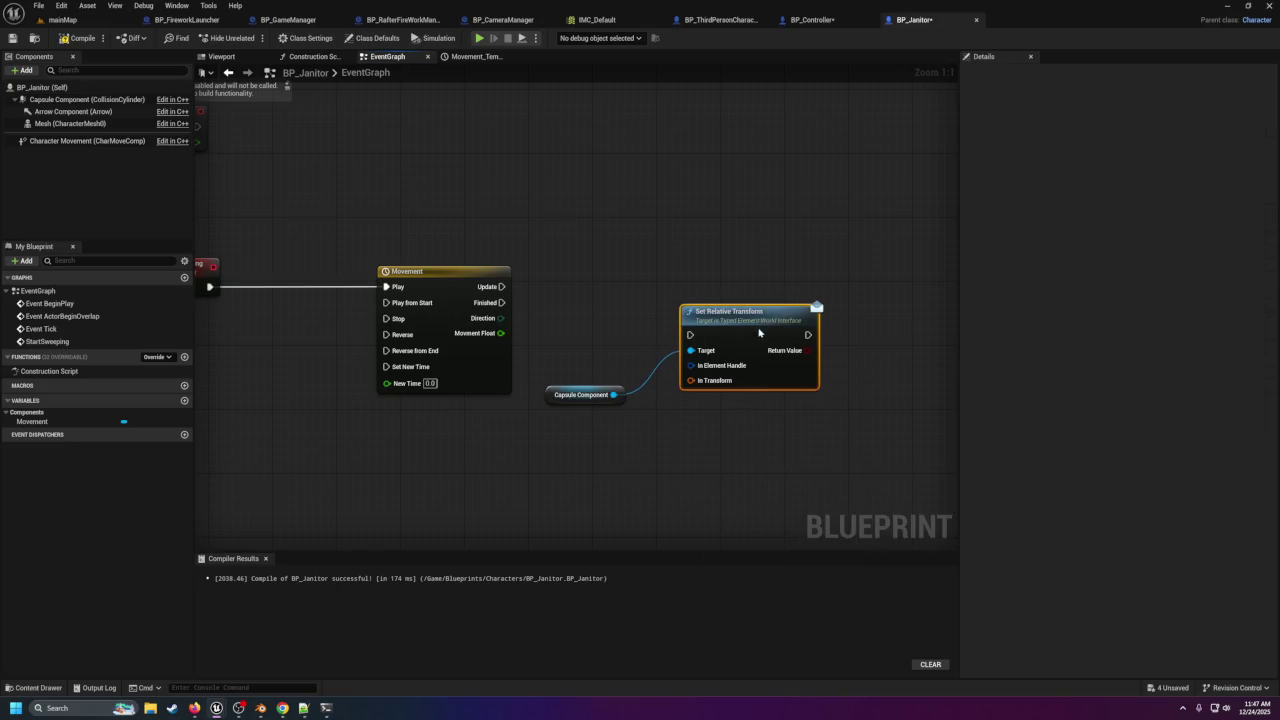
left_click_drag(738, 285, 776, 348)
key("Delete")
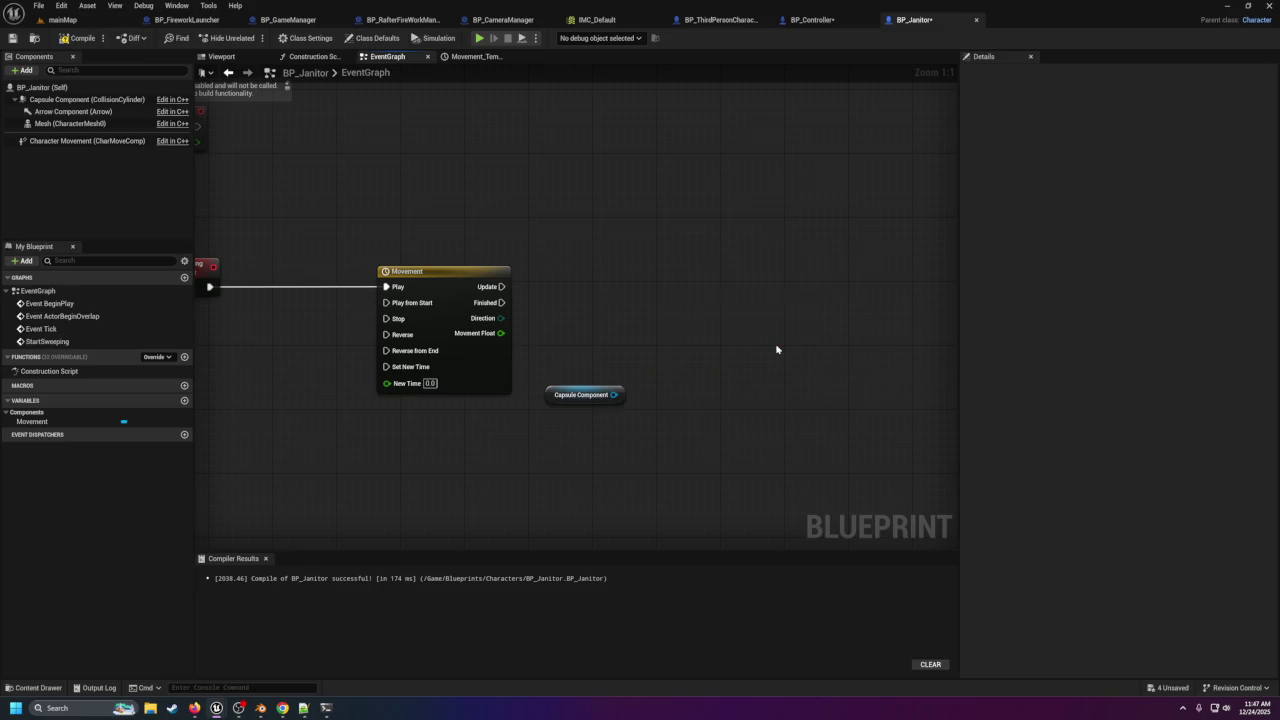
Add a Set World Location And Rotation node from the capsule via a 'set loca' search.
mouse_move(614, 394)
left_mouse_down()
mouse_move(677, 349)
mouse_move(675, 333)
left_mouse_up()
type("set transfo")
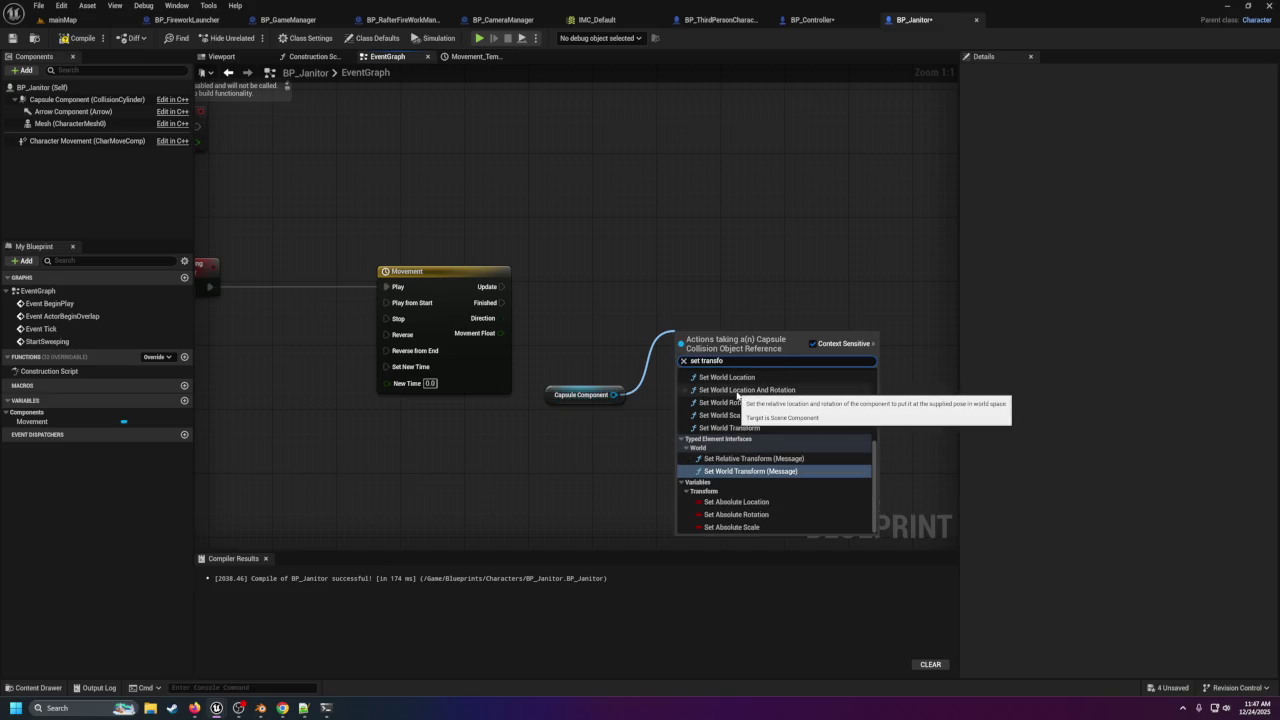
key("BackSpace")
key("BackSpace")
key("BackSpace")
key("BackSpace")
key("BackSpace")
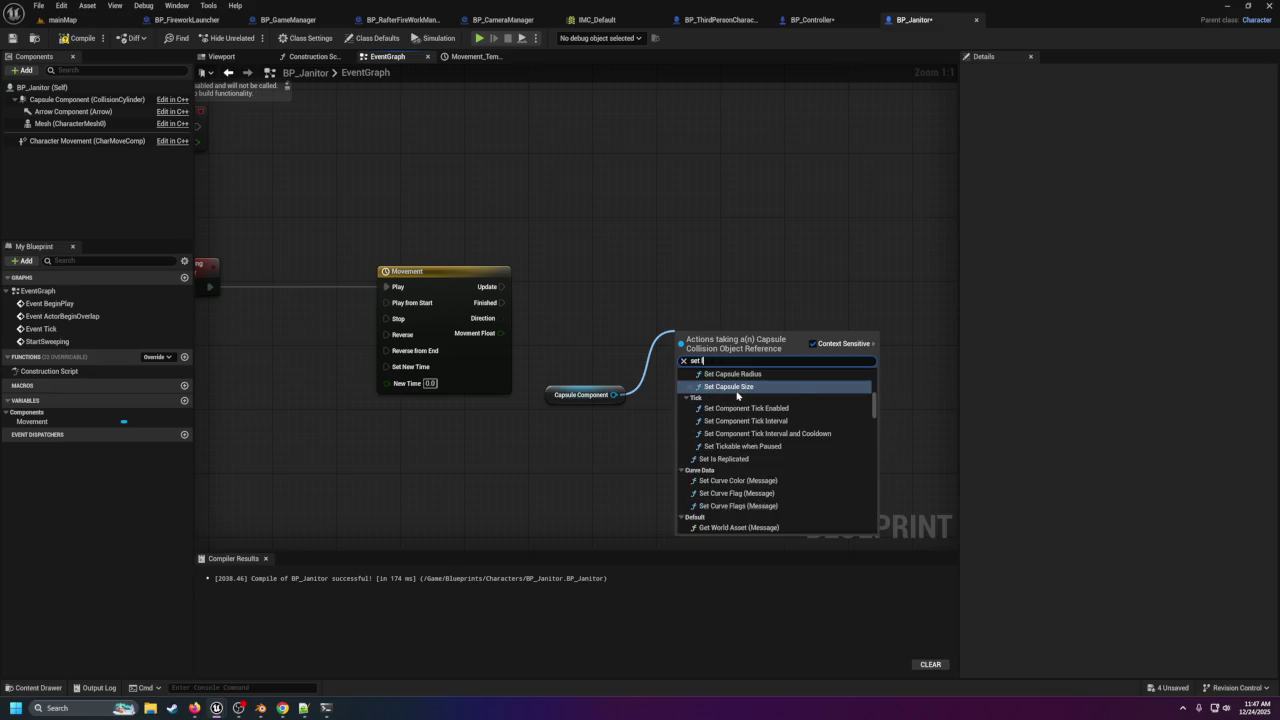
type("loca")
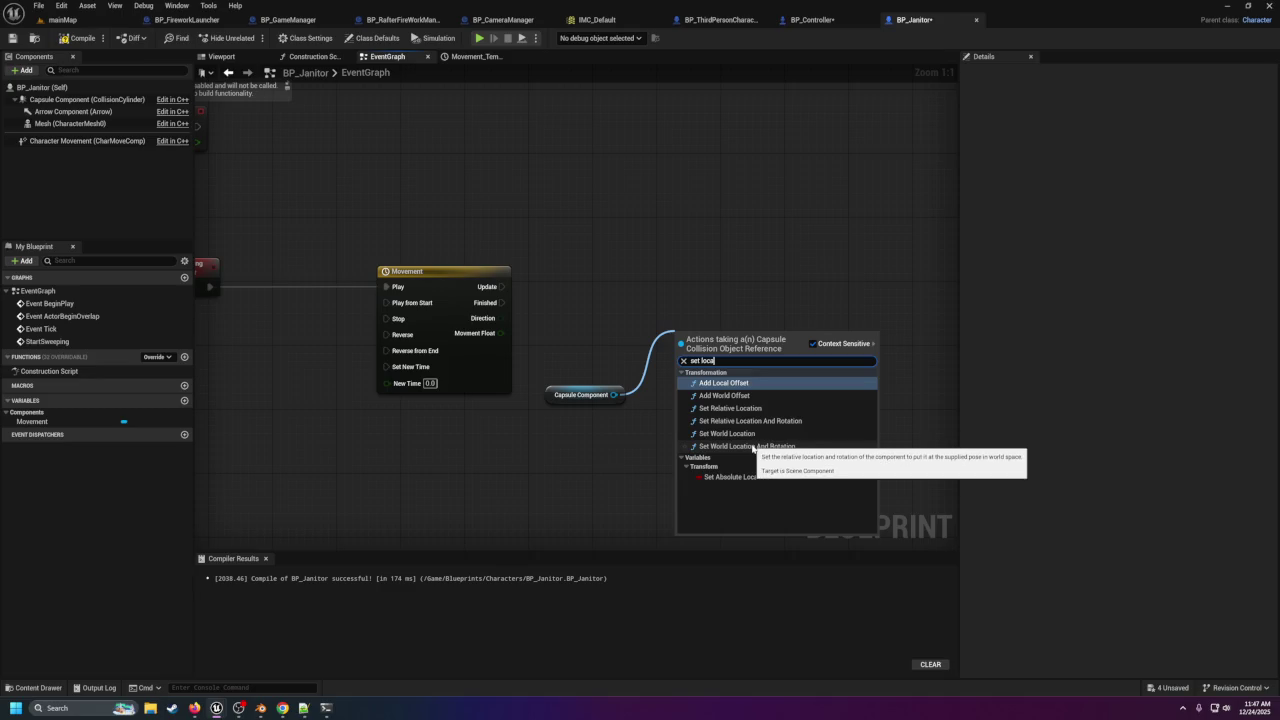
left_click(753, 446)
Run Set World Location on each timeline tick and add a capsule Get World Location node.
left_click_drag(753, 358, 799, 307)
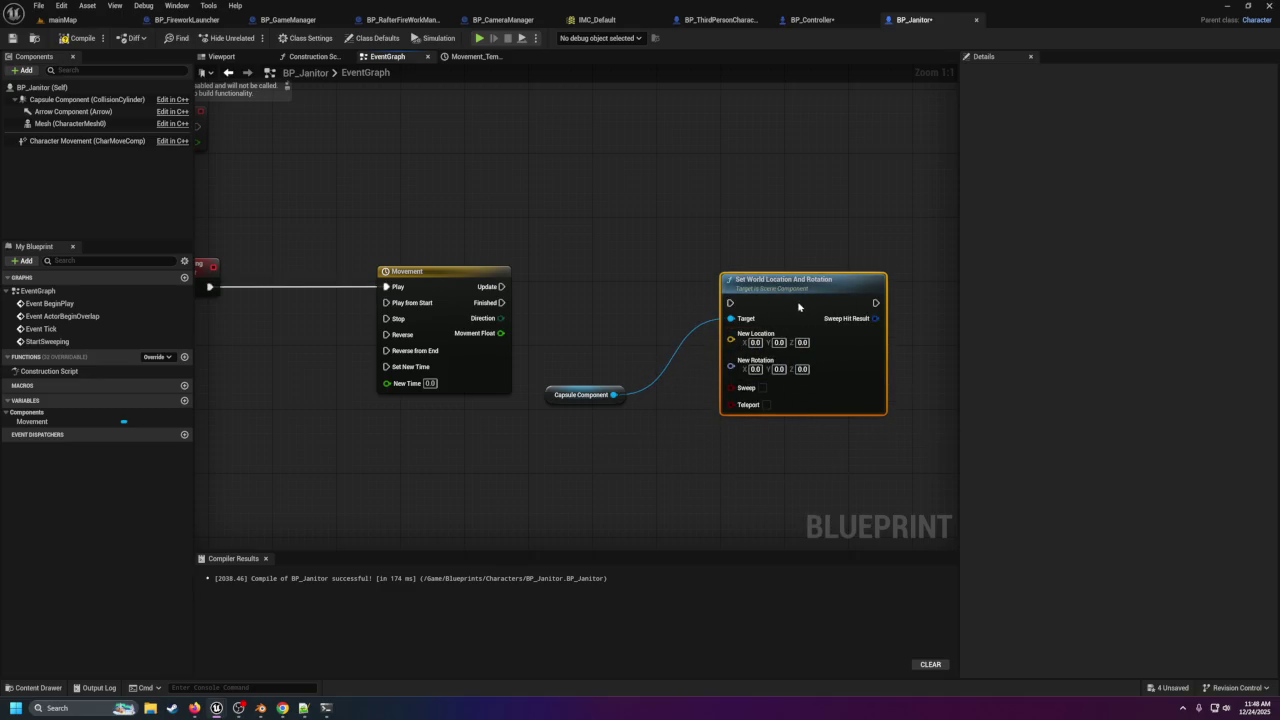
left_click_drag(501, 286, 736, 305)
mouse_move(614, 400)
left_mouse_down()
mouse_move(501, 443)
mouse_move(560, 476)
left_mouse_up()
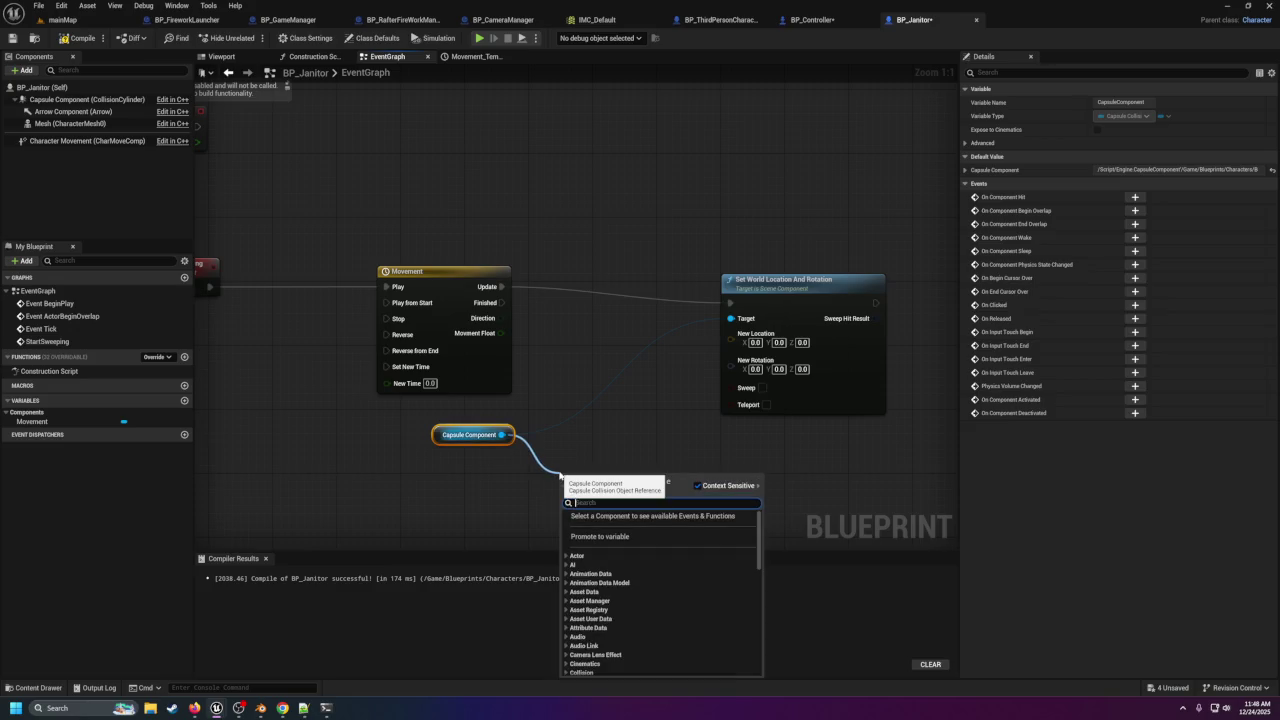
type("get loca")
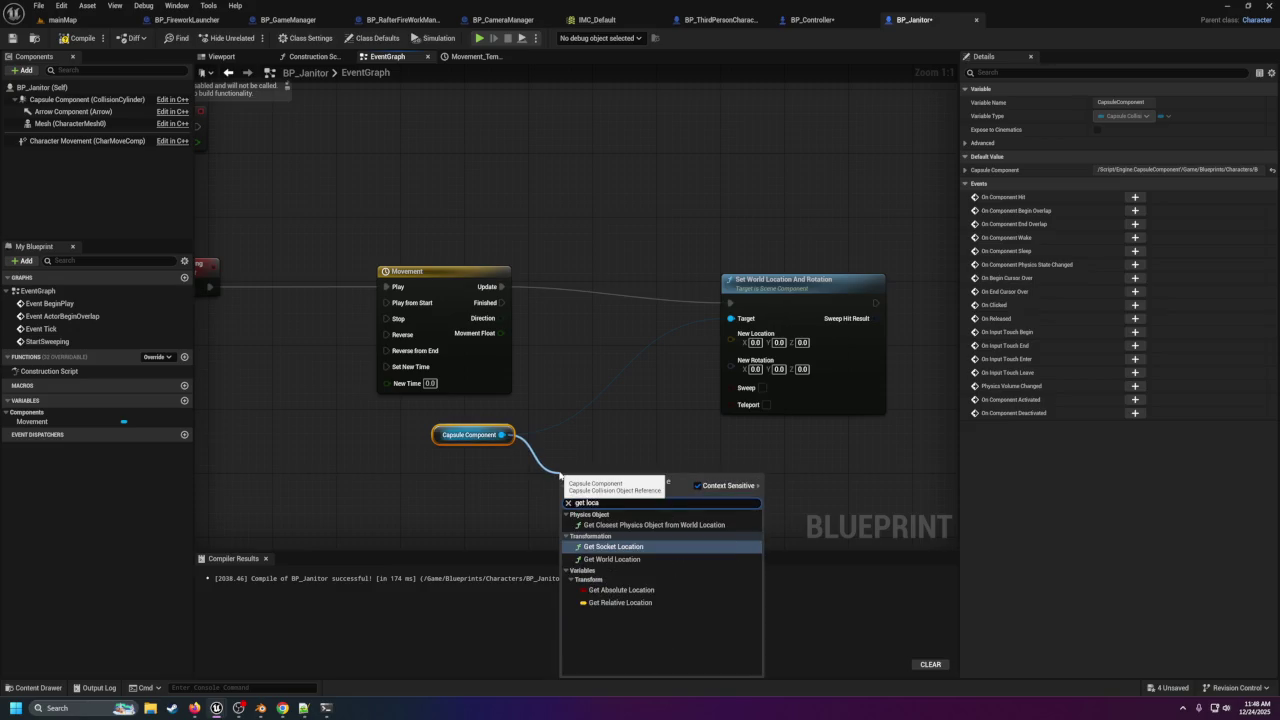
key("Down")
key("Down")
key("Down")
key("Up")
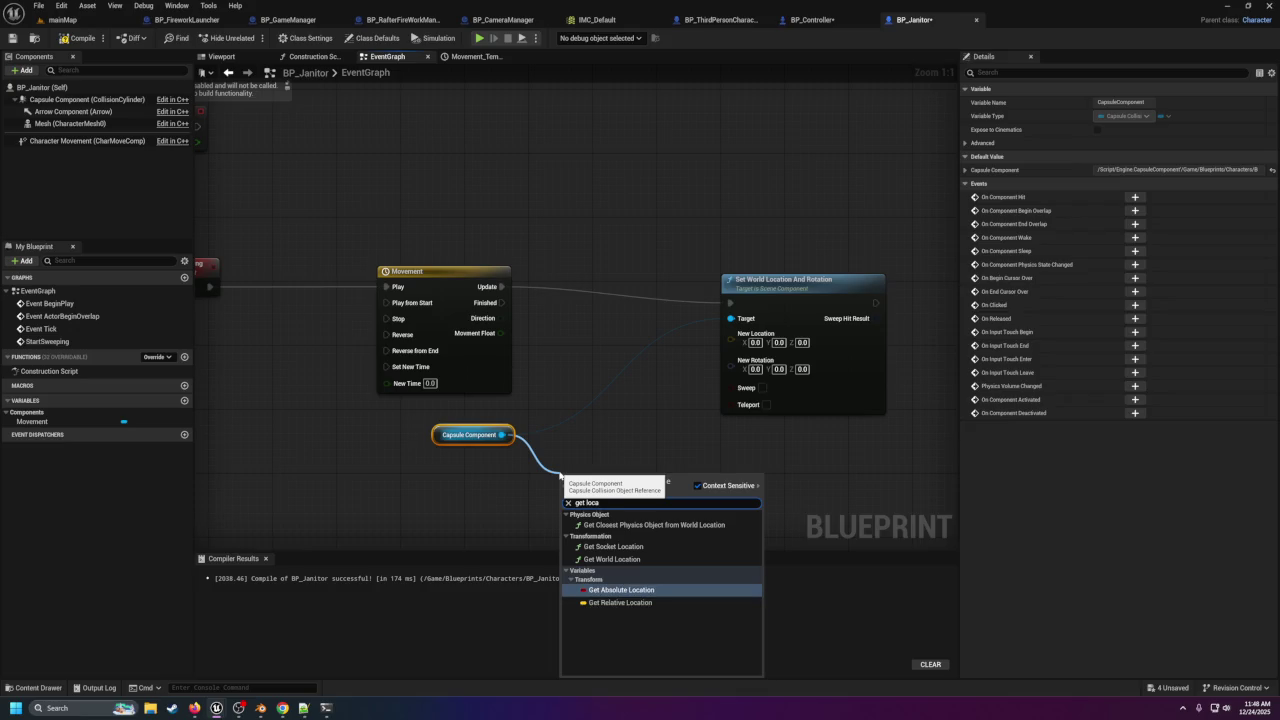
key("Up")
key("Return")
Split the location pins and feed current world X and Z into New Location X and Z.
left_click_drag(559, 471, 479, 463)
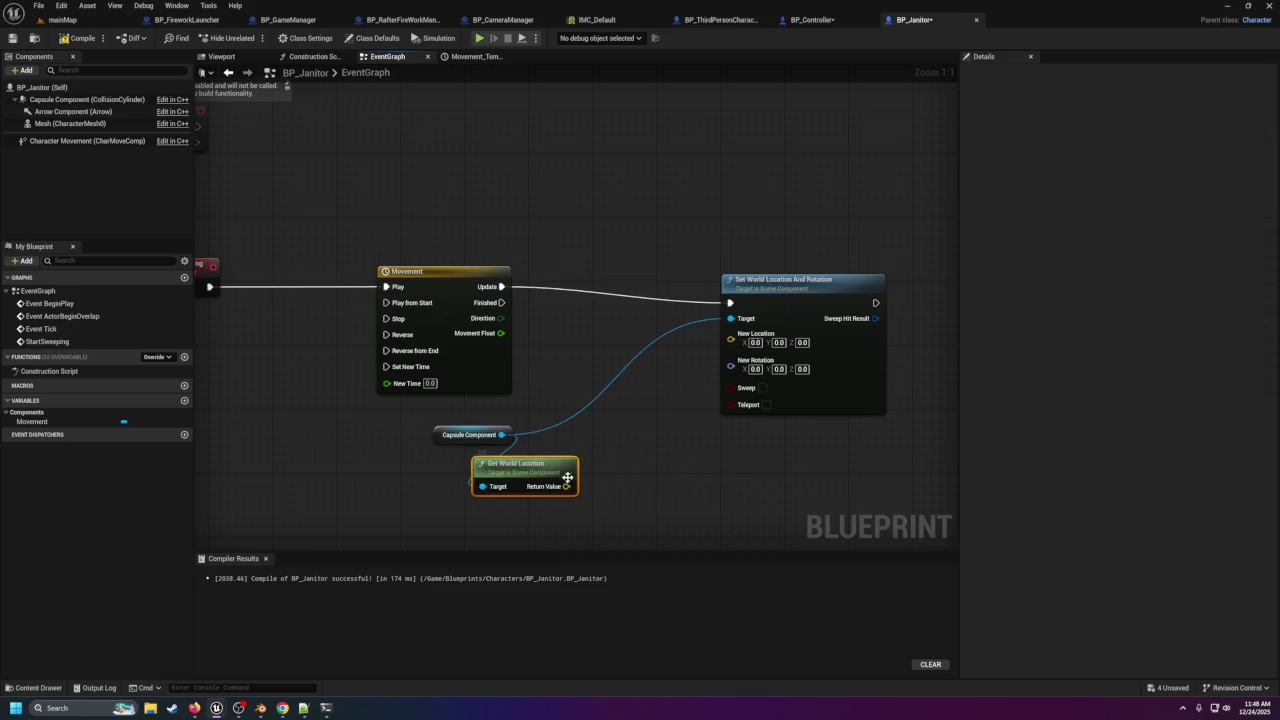
right_click(566, 487)
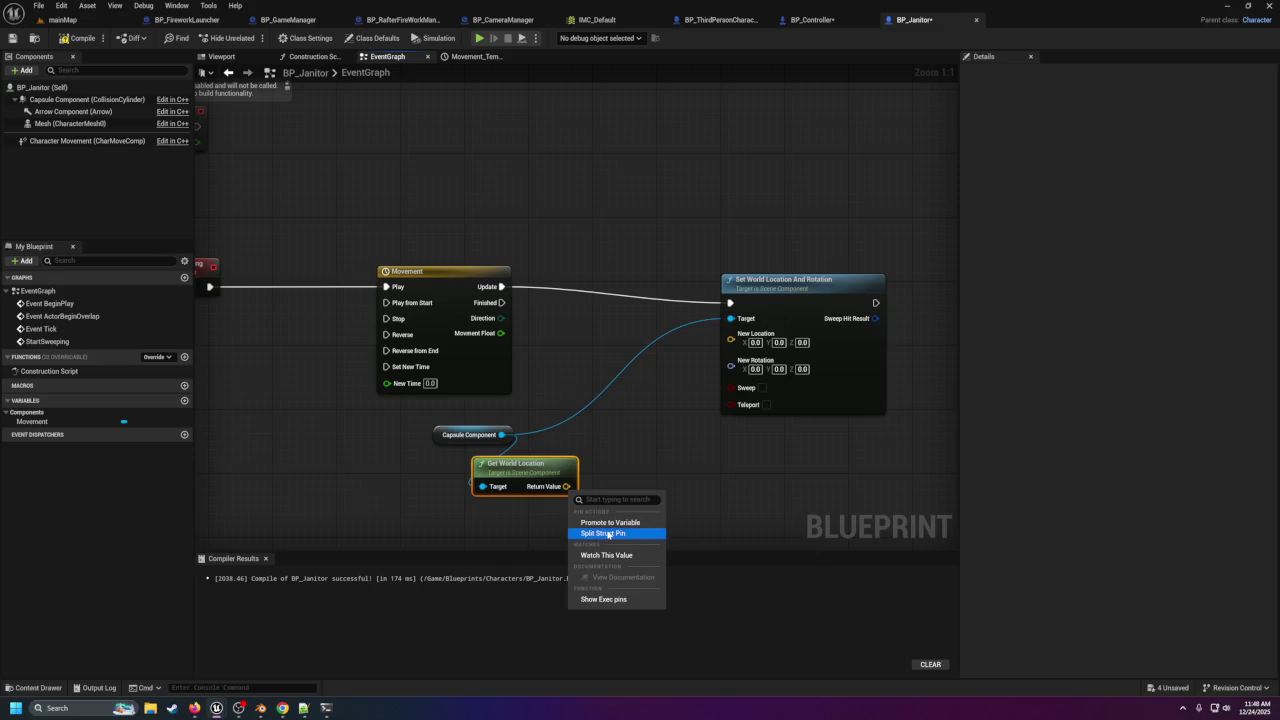
left_click(607, 533)
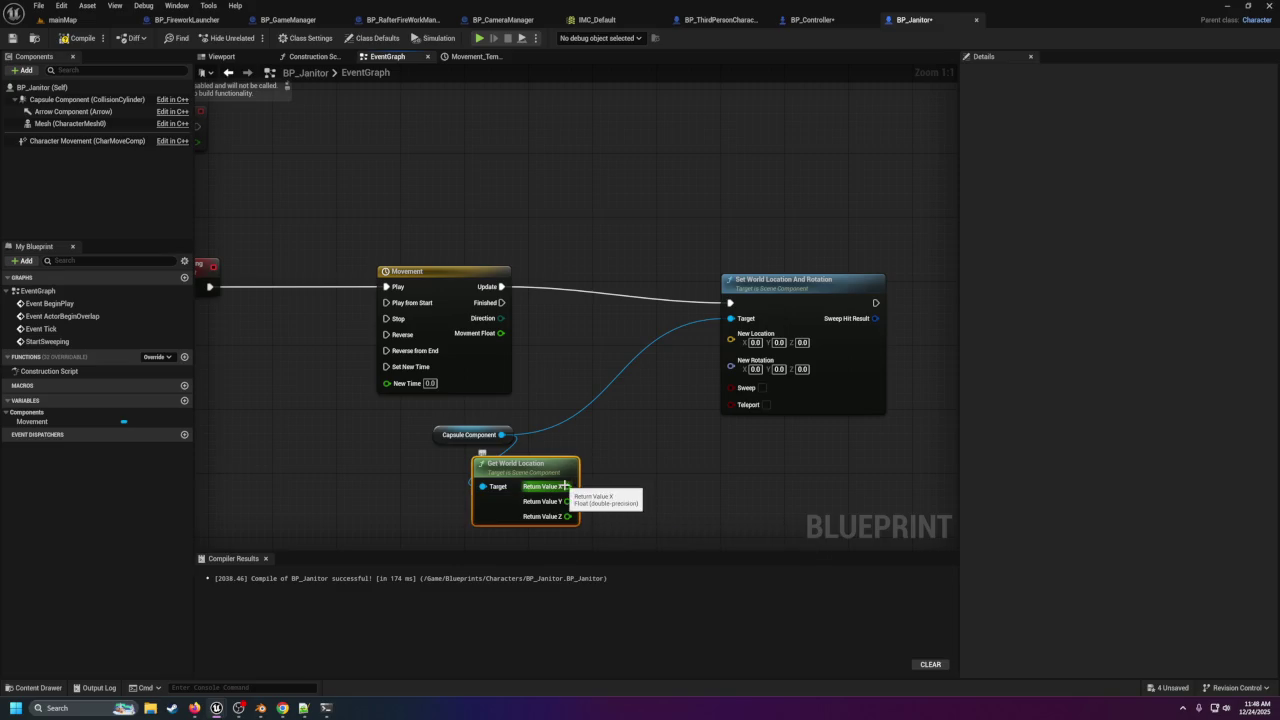
mouse_move(568, 486)
left_mouse_down()
mouse_move(673, 429)
mouse_move(651, 434)
mouse_move(731, 339)
left_mouse_up()
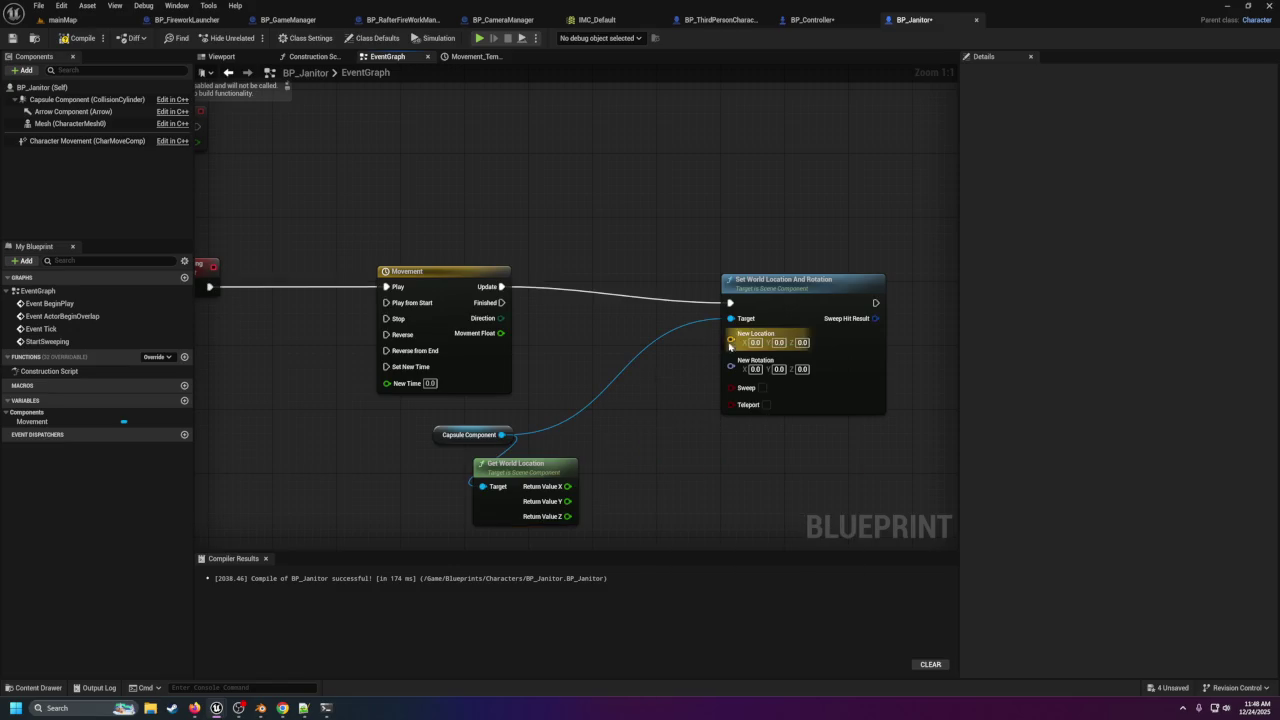
right_click(731, 339)
left_click(747, 385)
mouse_move(799, 302)
left_mouse_down()
mouse_move(825, 273)
mouse_move(827, 284)
left_mouse_up()
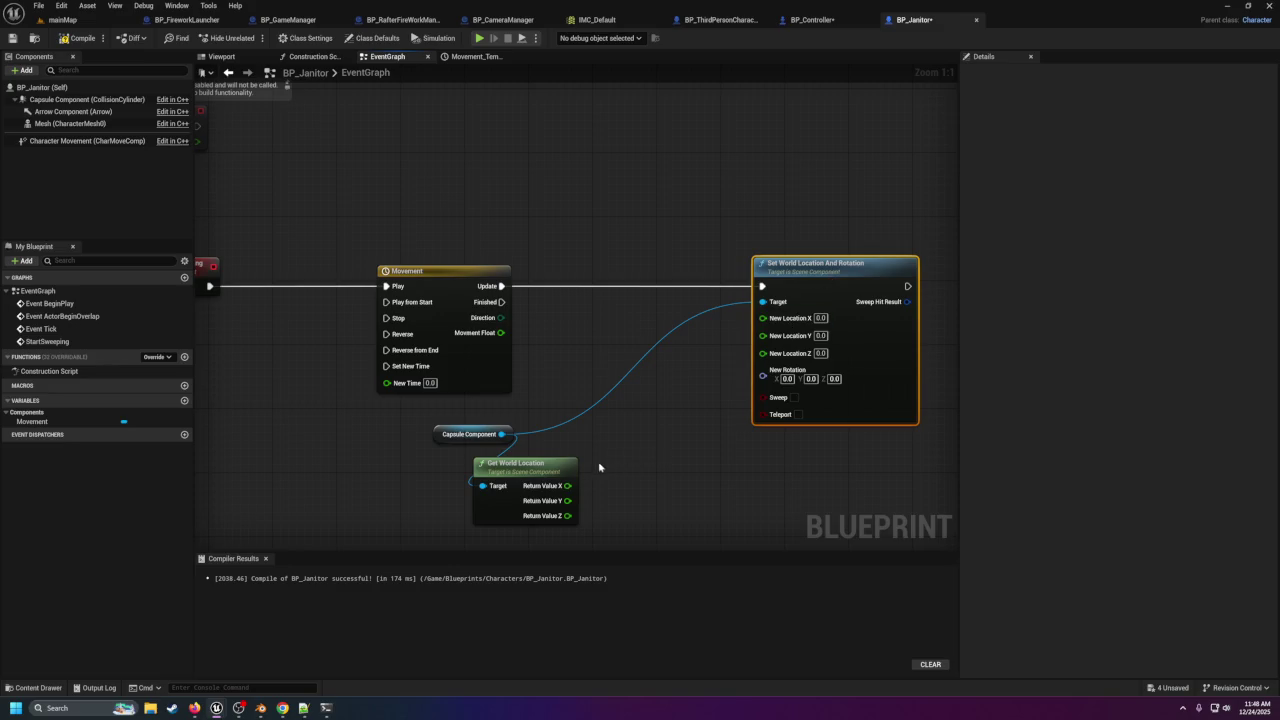
mouse_move(567, 486)
left_mouse_down()
mouse_move(806, 338)
mouse_move(764, 317)
left_mouse_up()
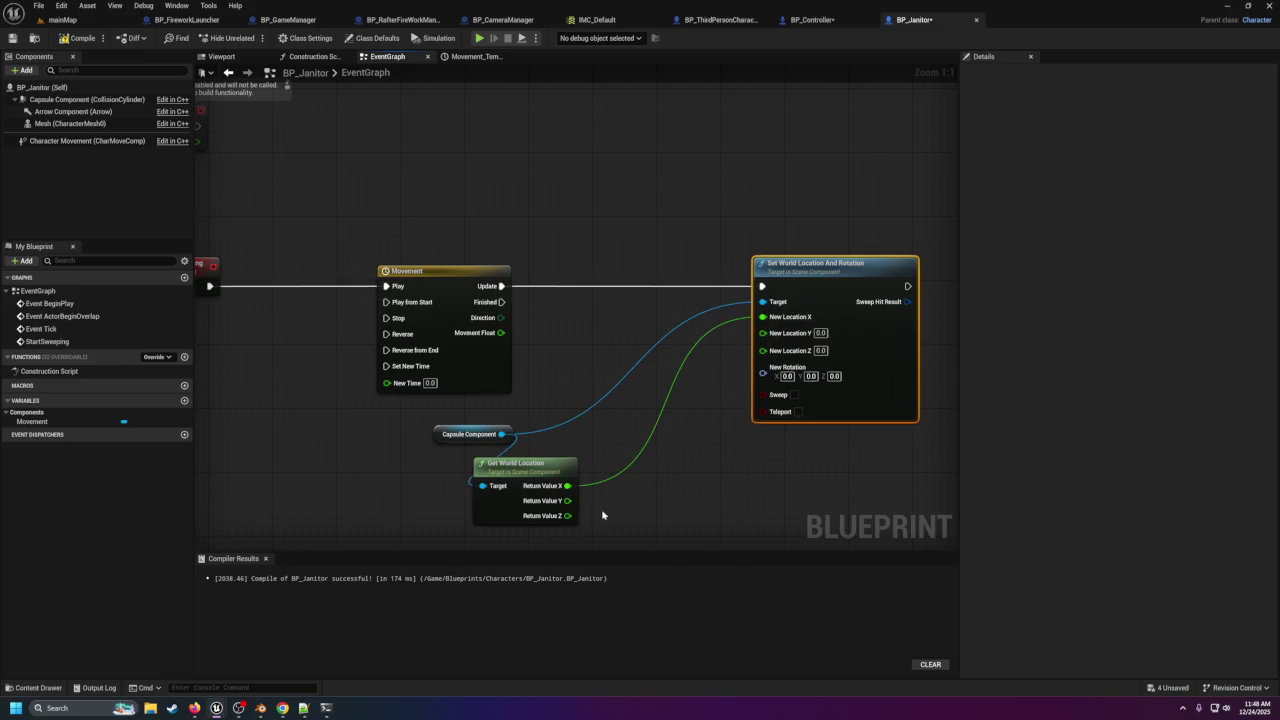
mouse_move(567, 516)
left_mouse_down()
mouse_move(714, 502)
mouse_move(763, 351)
left_mouse_up()
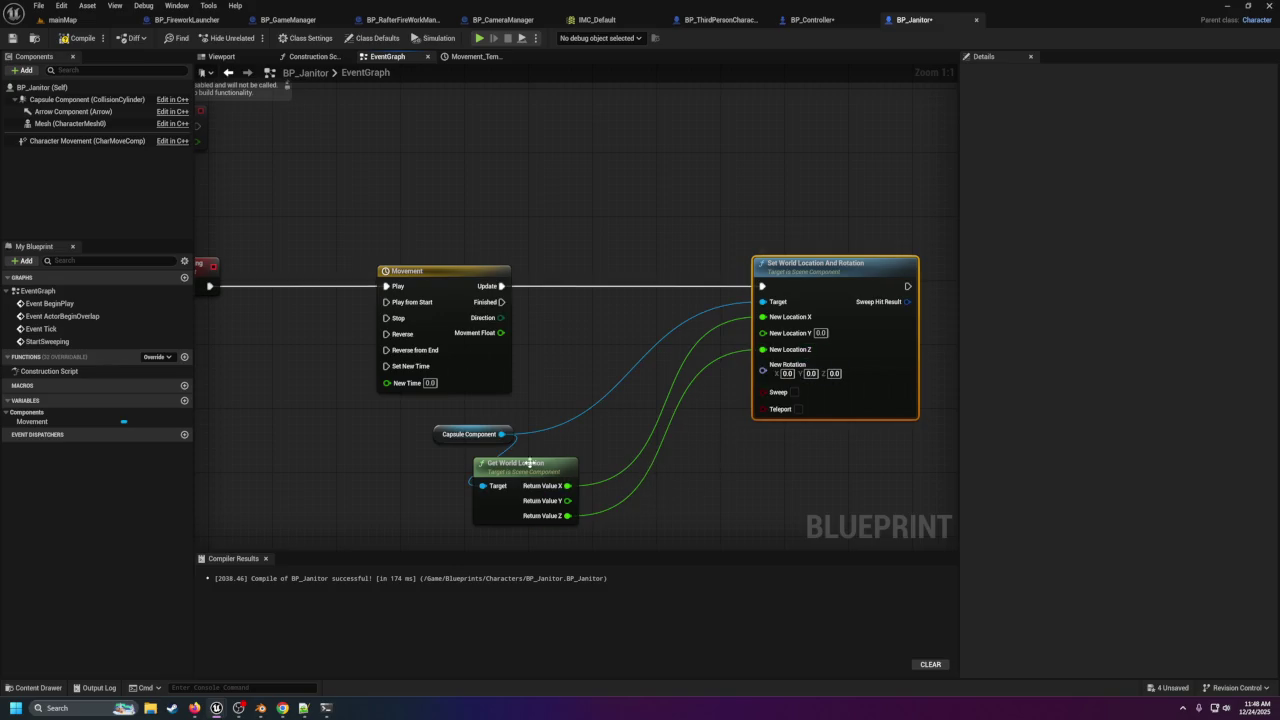
Add an Add (+) node from the Movement Float output.
left_click_drag(500, 333, 578, 380)
type("+")
key("Return")
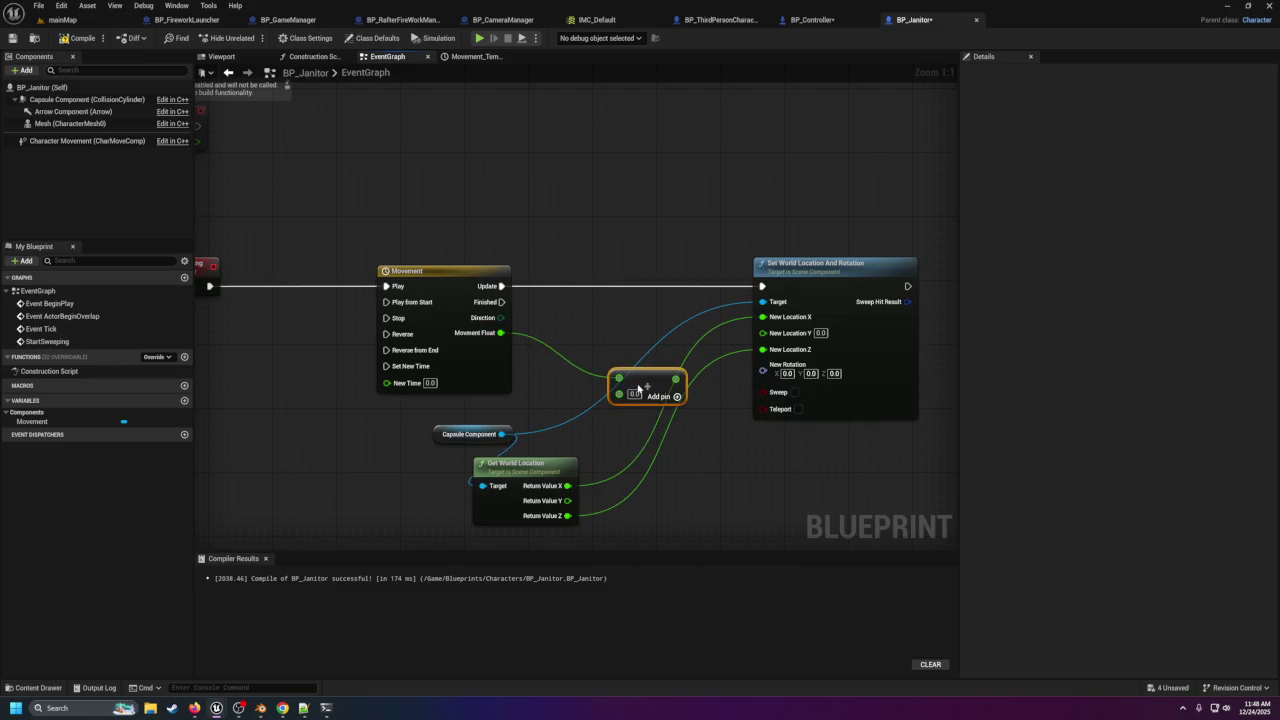
Feed current Y plus Movement into New Location Y, then compile and save BP_Janitor.
mouse_move(577, 500)
left_mouse_down()
mouse_move(585, 507)
mouse_move(618, 393)
mouse_move(735, 356)
mouse_move(764, 333)
left_mouse_up()
left_click_drag(644, 382, 668, 358)
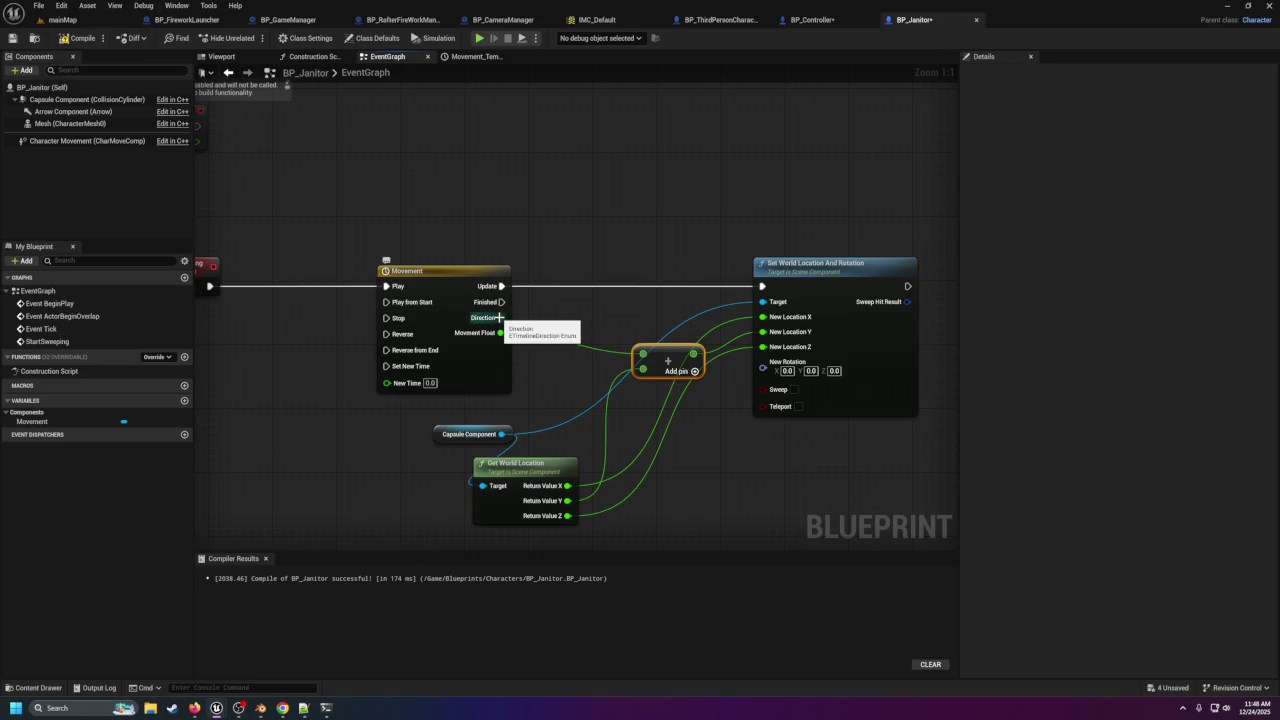
mouse_move(471, 403)
left_mouse_down()
mouse_move(638, 407)
mouse_move(502, 428)
left_mouse_up()
left_click(78, 38)
left_click(13, 38)
scroll(586, 408, "down", 3)
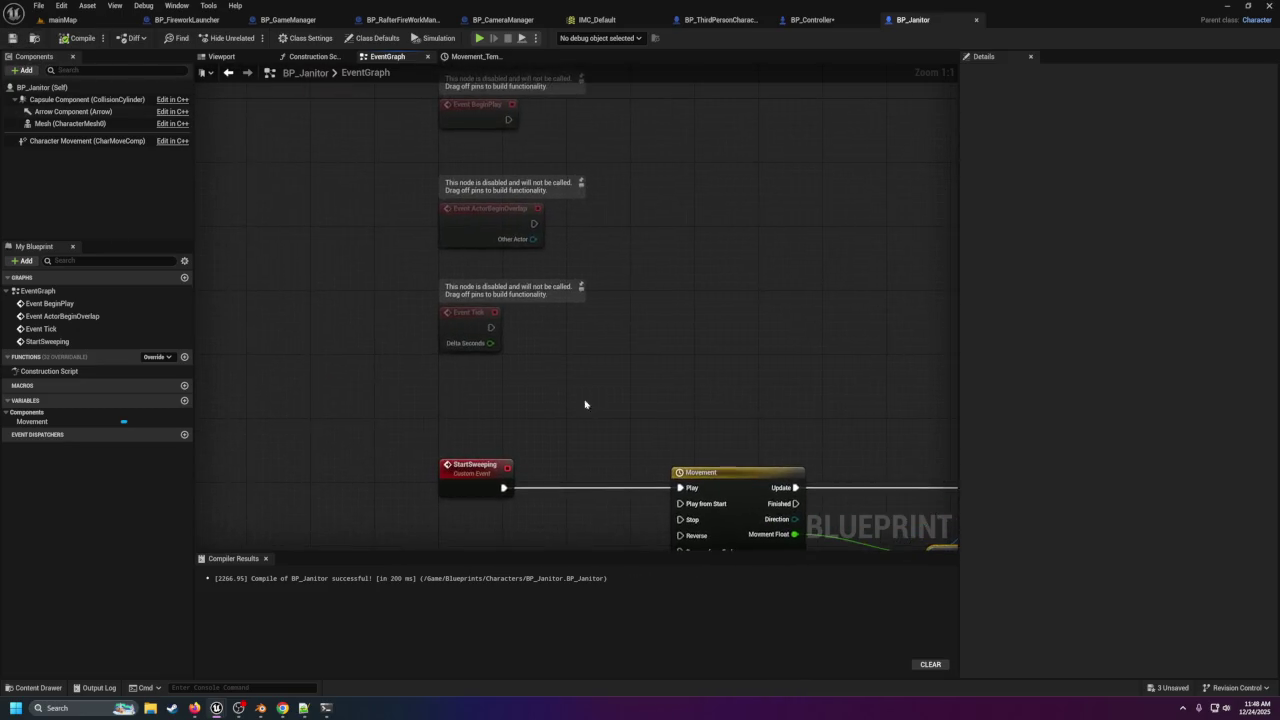
Look through the open blueprint tabs and close BP_Controller.
left_click(288, 19)
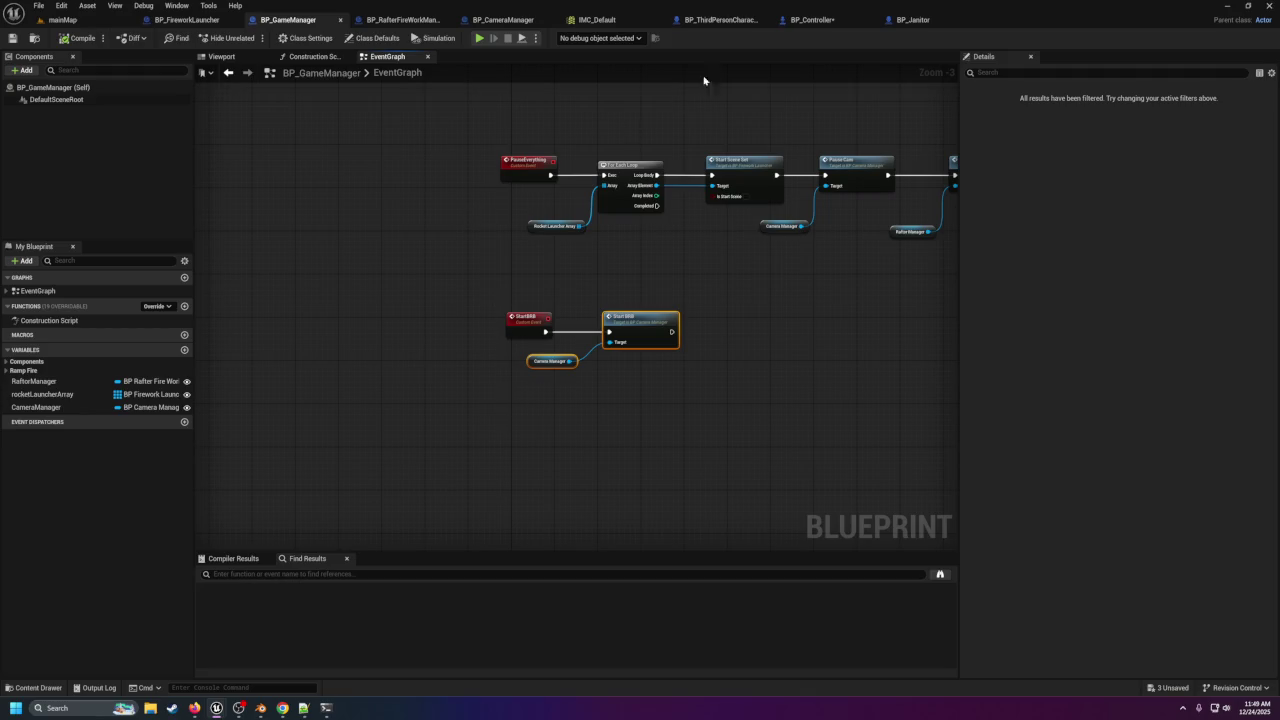
left_click(745, 18)
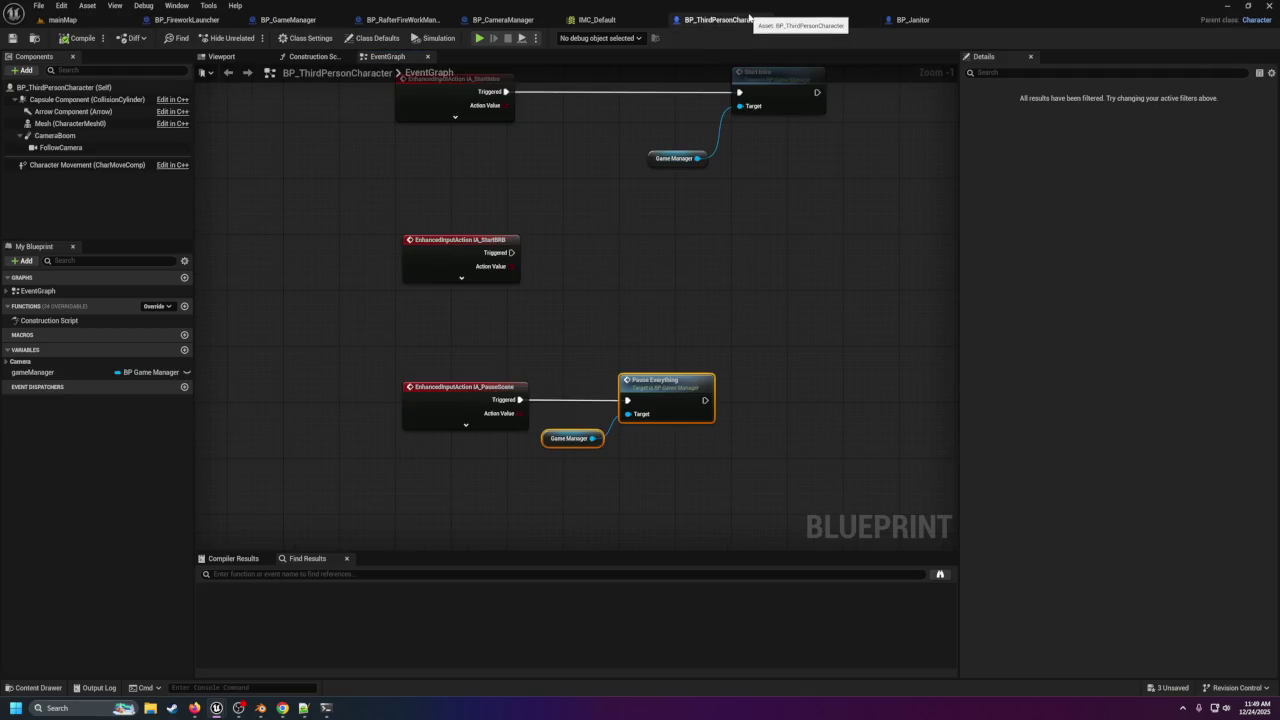
left_click(812, 20)
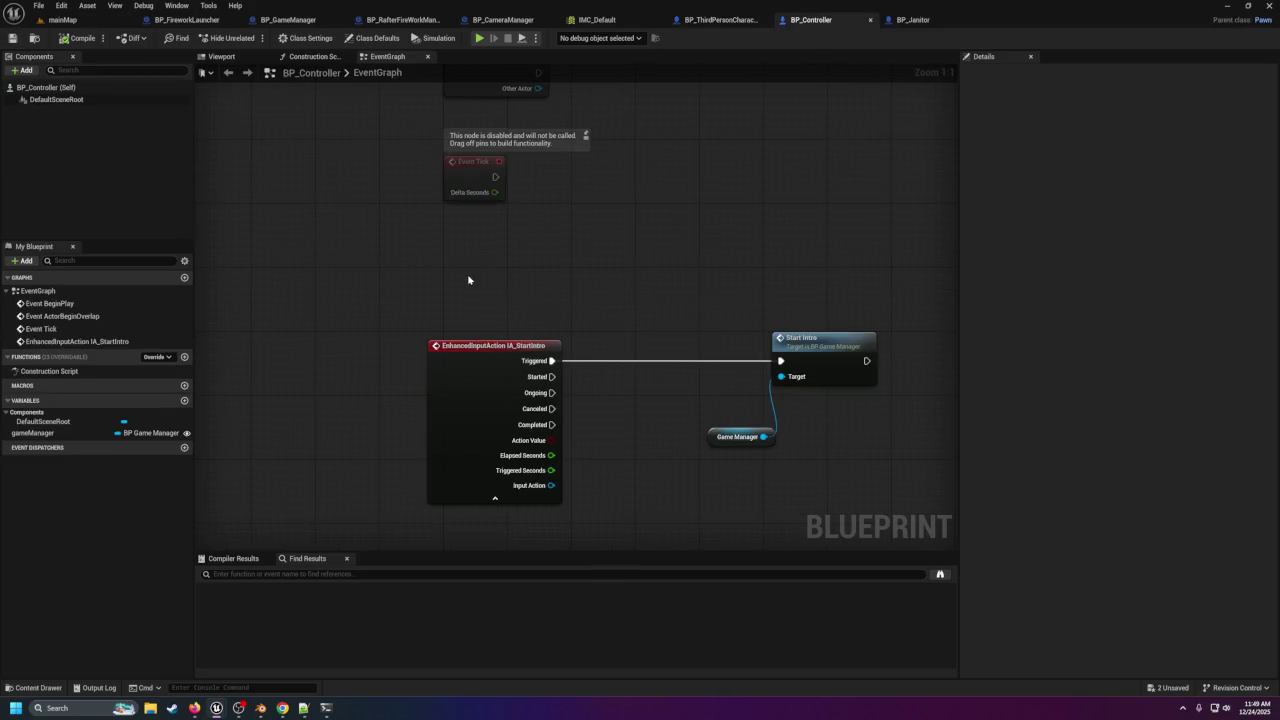
scroll(468, 280, "down", 4)
scroll(540, 244, "up", 3)
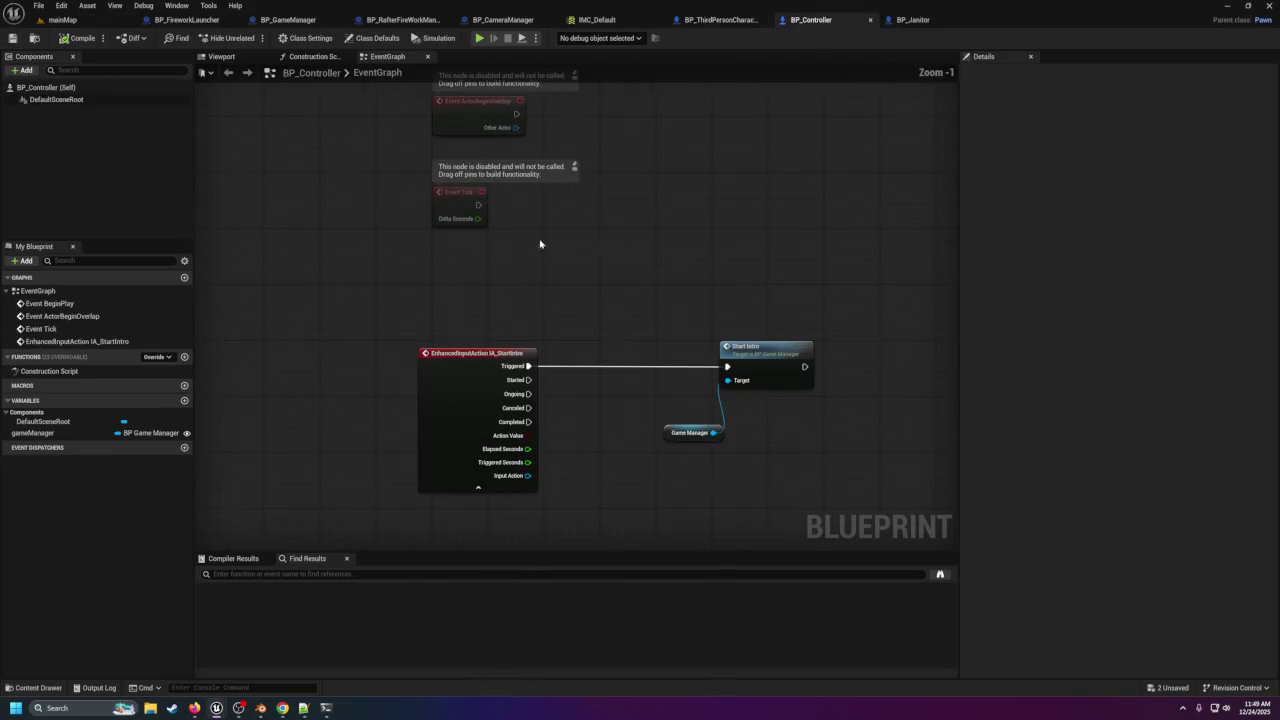
left_click(871, 20)
Add an IA_StartBRB input event in BP_ThirdPersonCharacter and drag in the gameManager variable.
left_click_drag(458, 414, 548, 315)
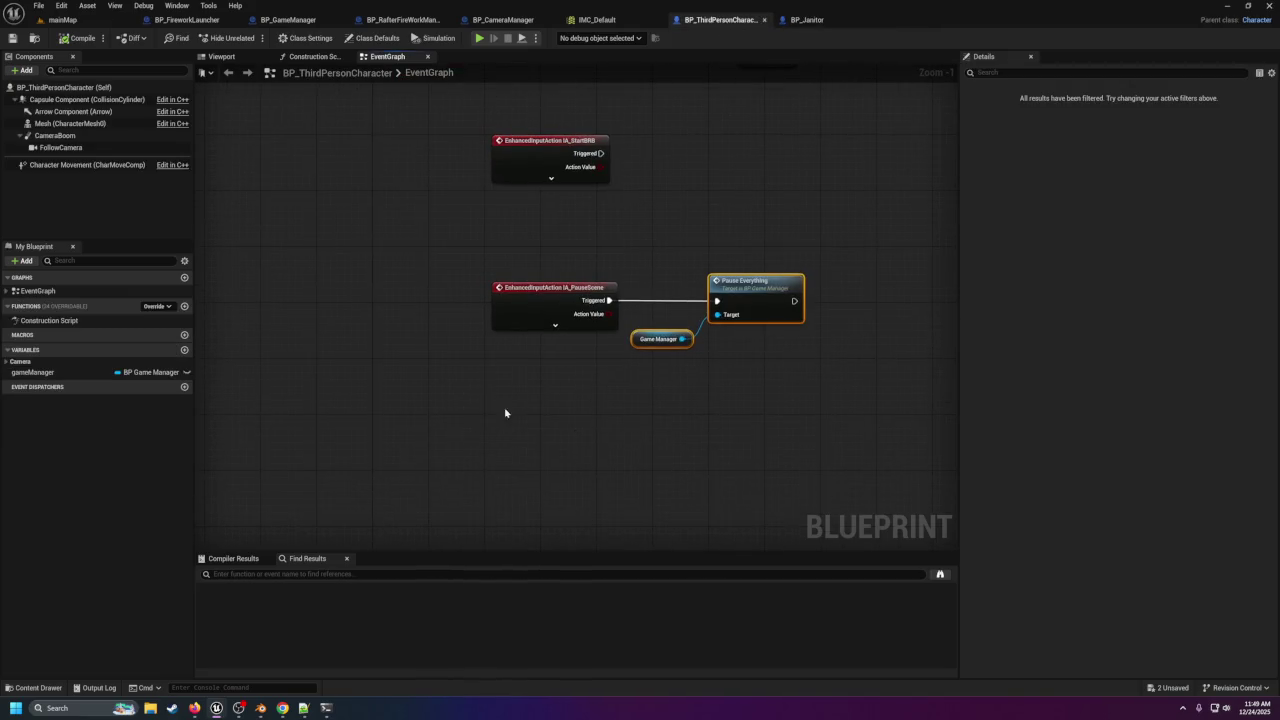
right_click(528, 455)
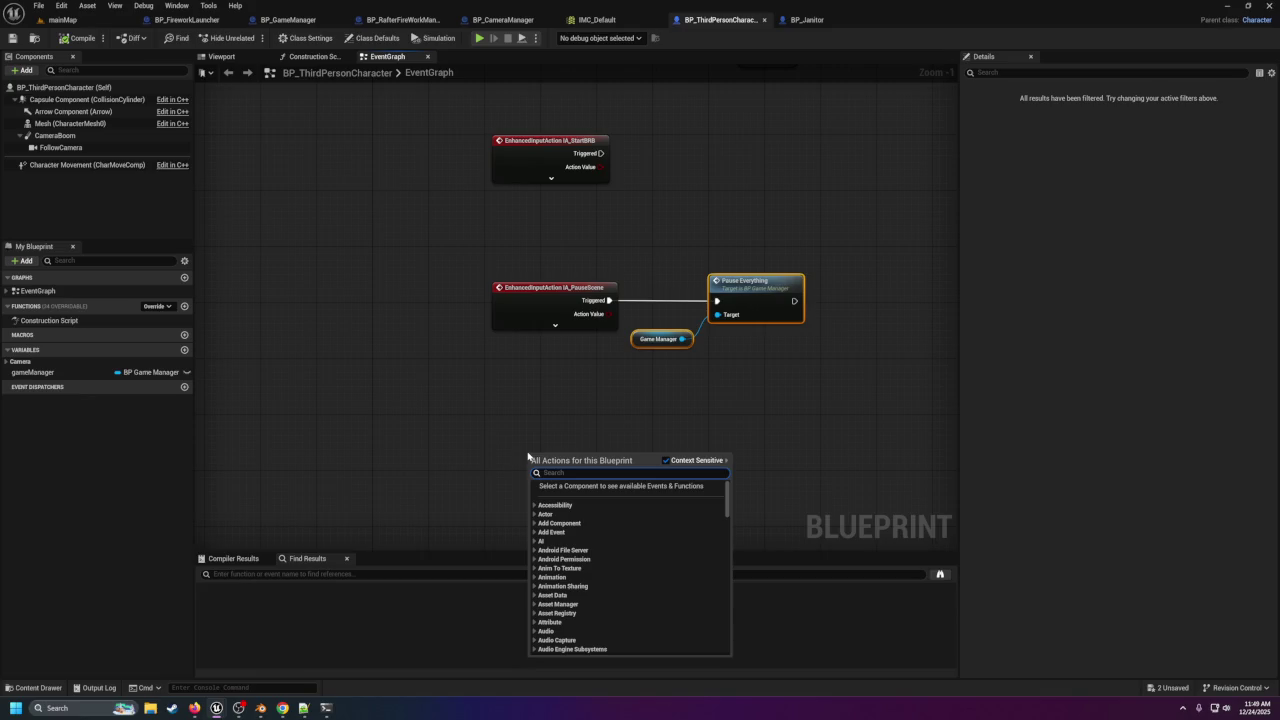
type("b")
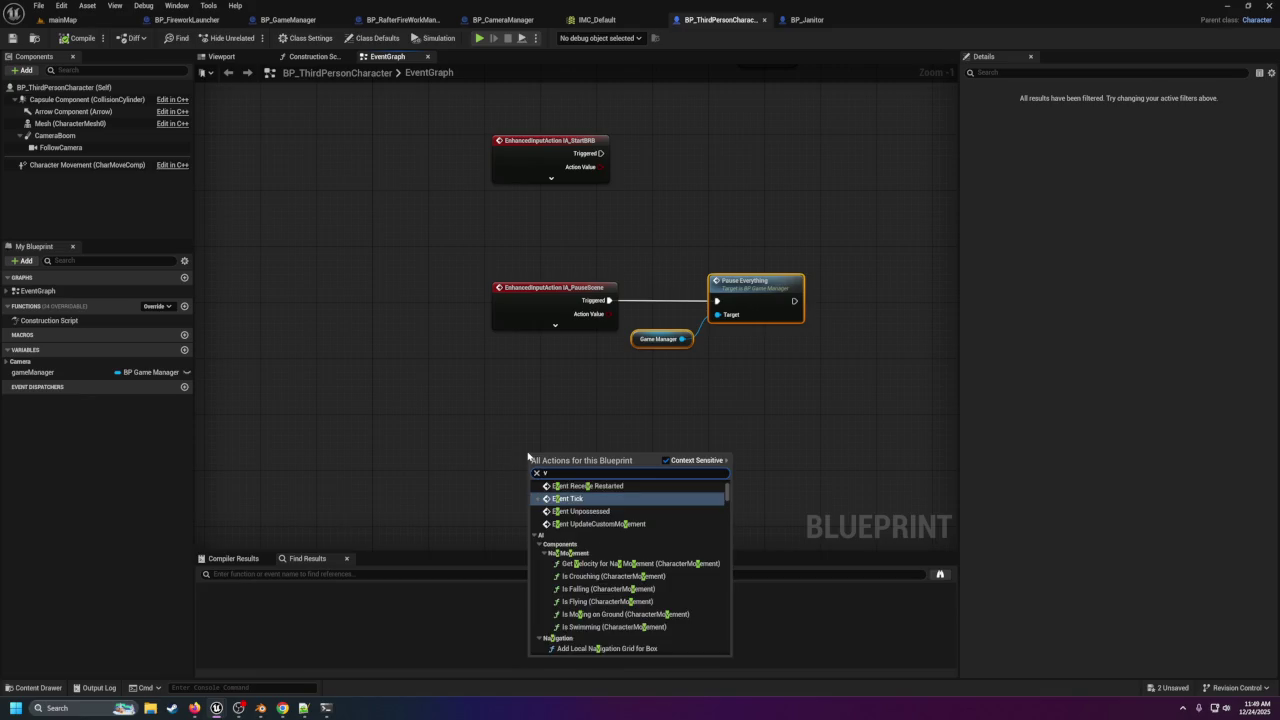
type("rb")
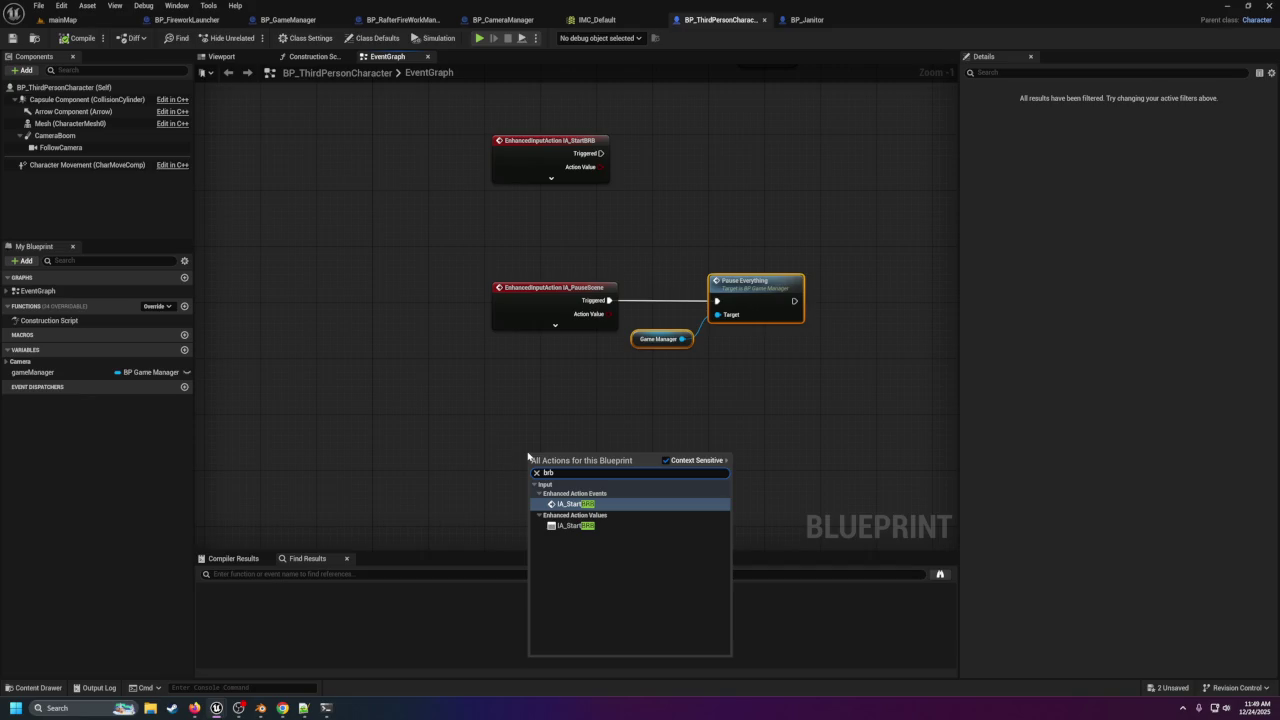
left_click(570, 503)
left_click_drag(537, 366, 506, 418)
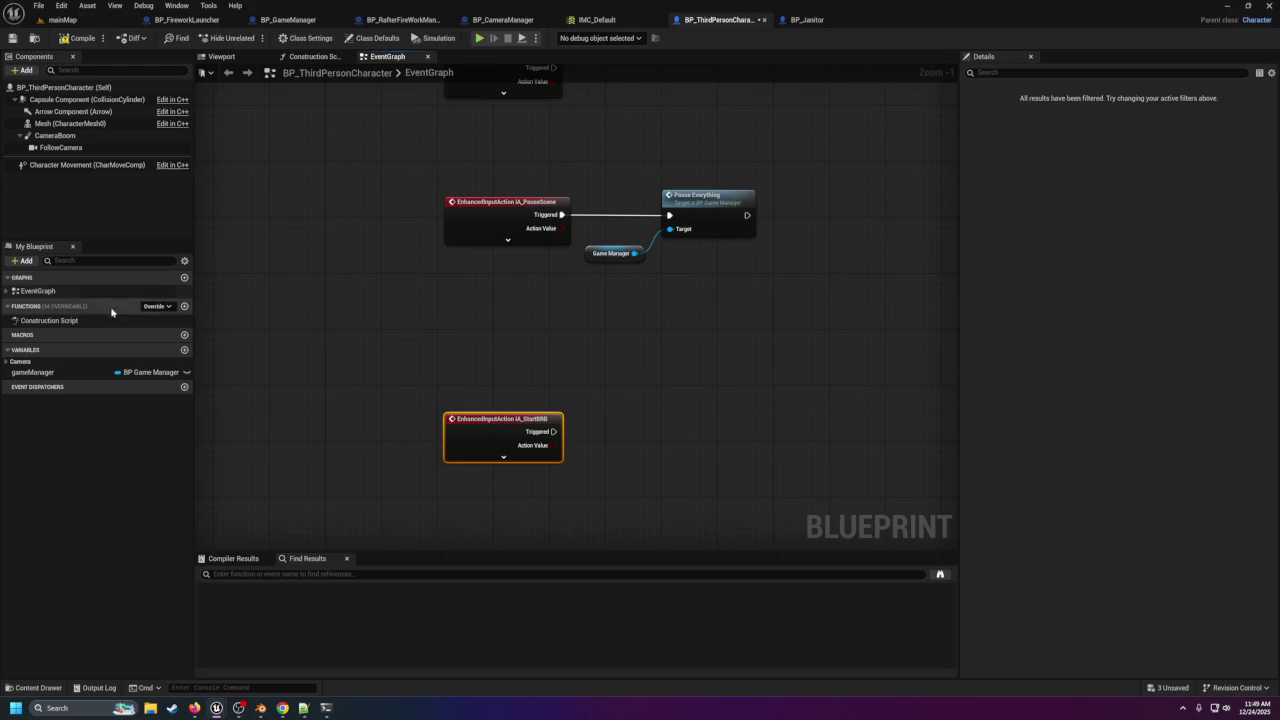
mouse_move(50, 376)
left_mouse_down()
mouse_move(257, 386)
mouse_move(545, 495)
mouse_move(628, 508)
mouse_move(675, 445)
left_mouse_up()
Call Start BRB on the game manager when IA_StartBRB triggers.
left_click(580, 505)
type("sleep")
key("BackSpace")
key("BackSpace")
key("BackSpace")
type("brb")
left_click(702, 490)
left_click_drag(694, 458, 693, 422)
left_click_drag(553, 432, 669, 432)
In BP_GameManager, create a 'janitor' variable of type BP Janitor and drag it into the graph.
double_click(688, 412)
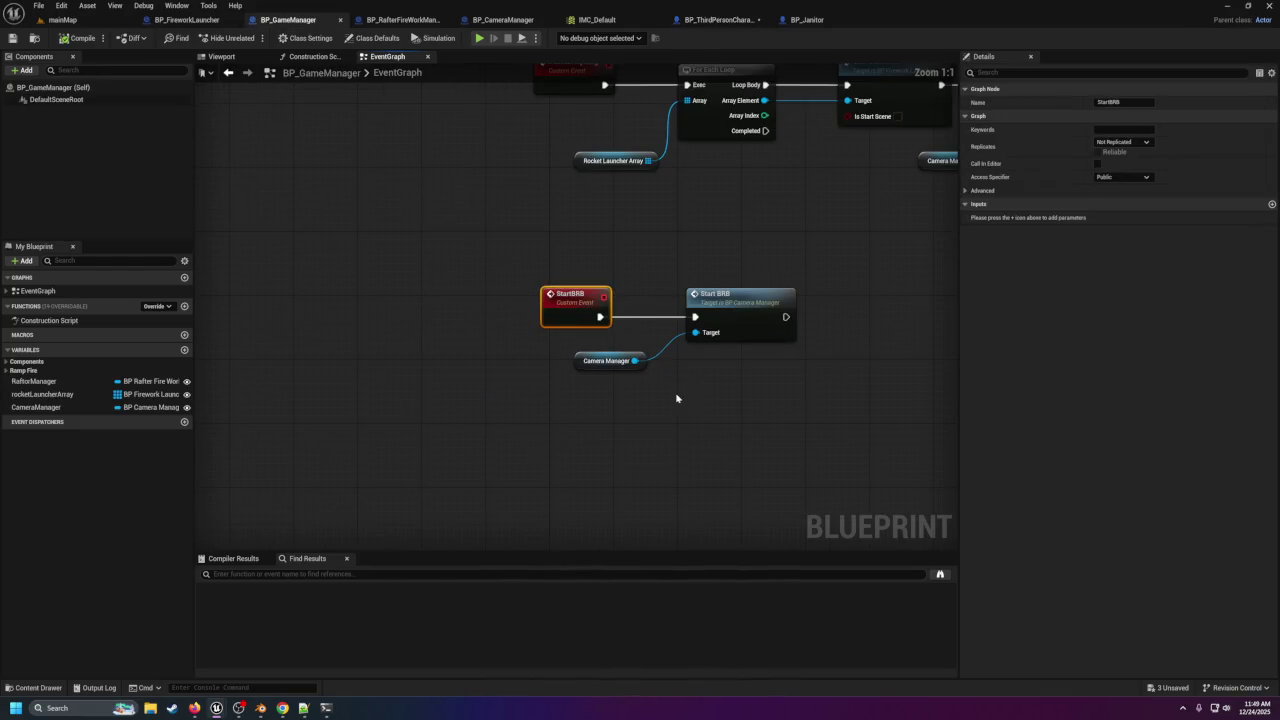
left_click(184, 349)
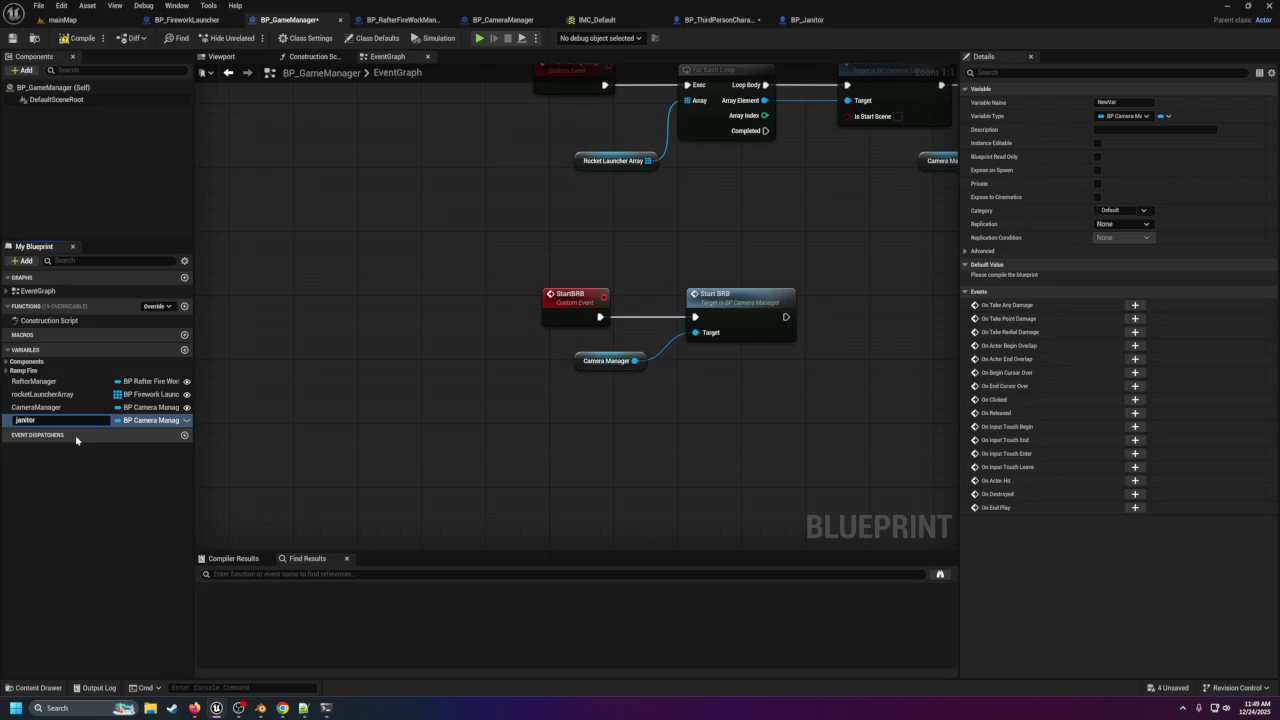
key("Return")
left_click(145, 420)
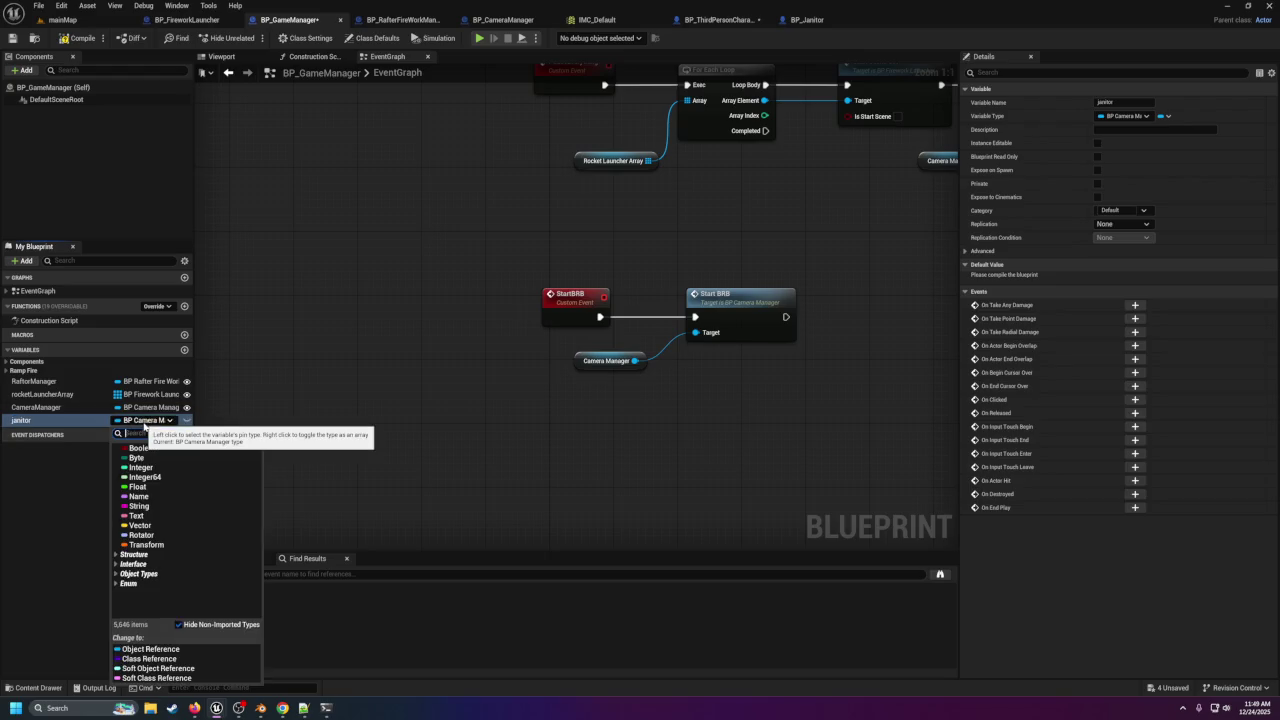
type("bp_ja")
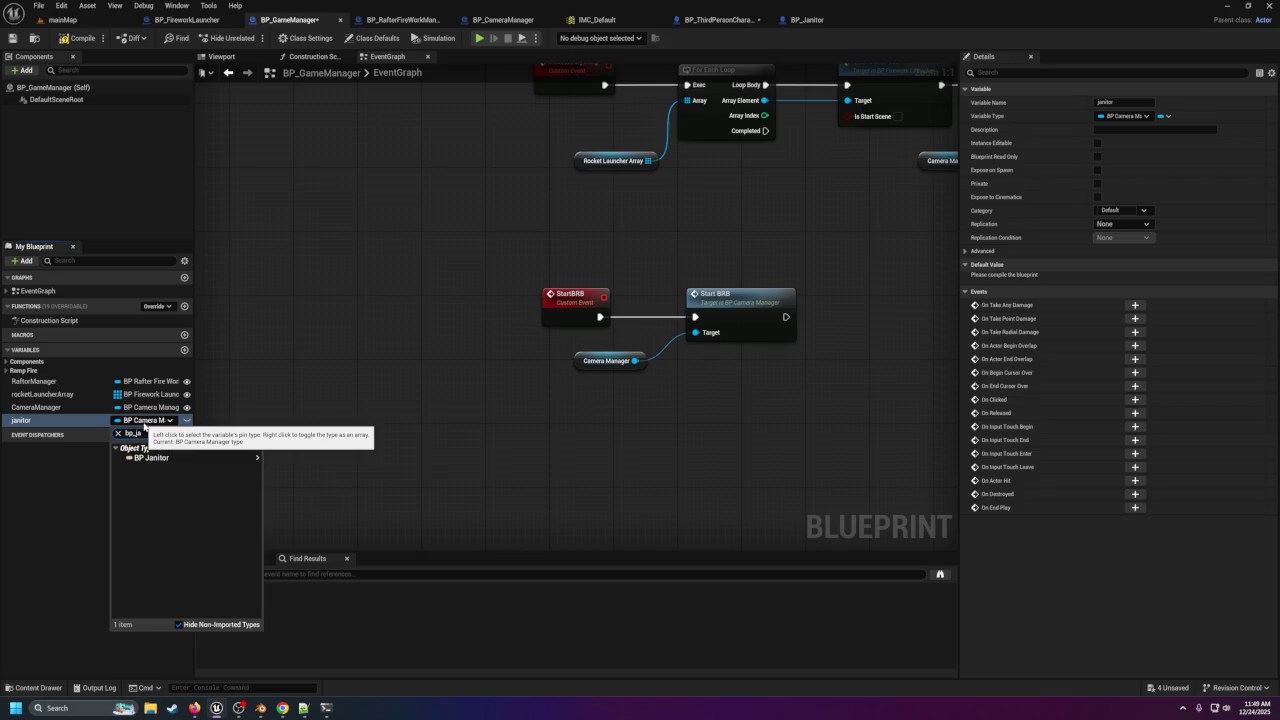
mouse_move(160, 457)
left_click(280, 462)
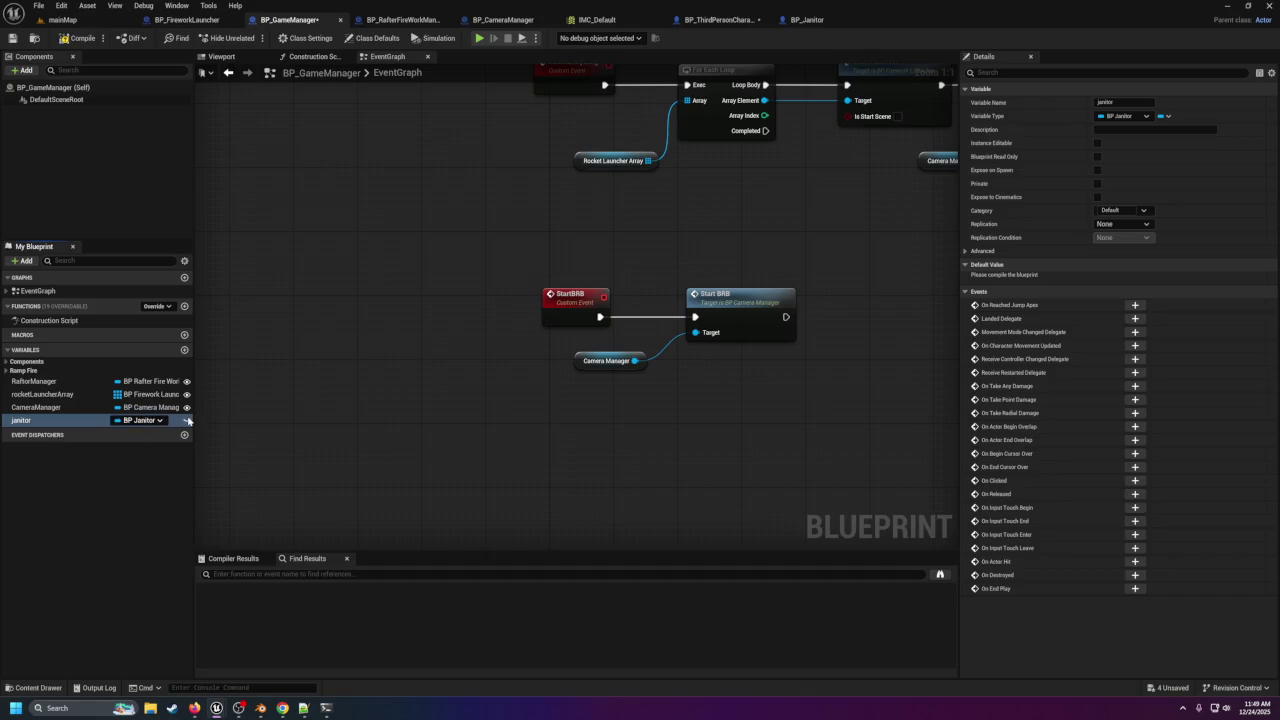
mouse_move(45, 423)
left_mouse_down()
mouse_move(545, 448)
mouse_move(770, 410)
mouse_move(788, 385)
mouse_move(829, 370)
left_mouse_up()
Chain a Start Sweeping call on the janitor after Start BRB.
left_click(855, 378)
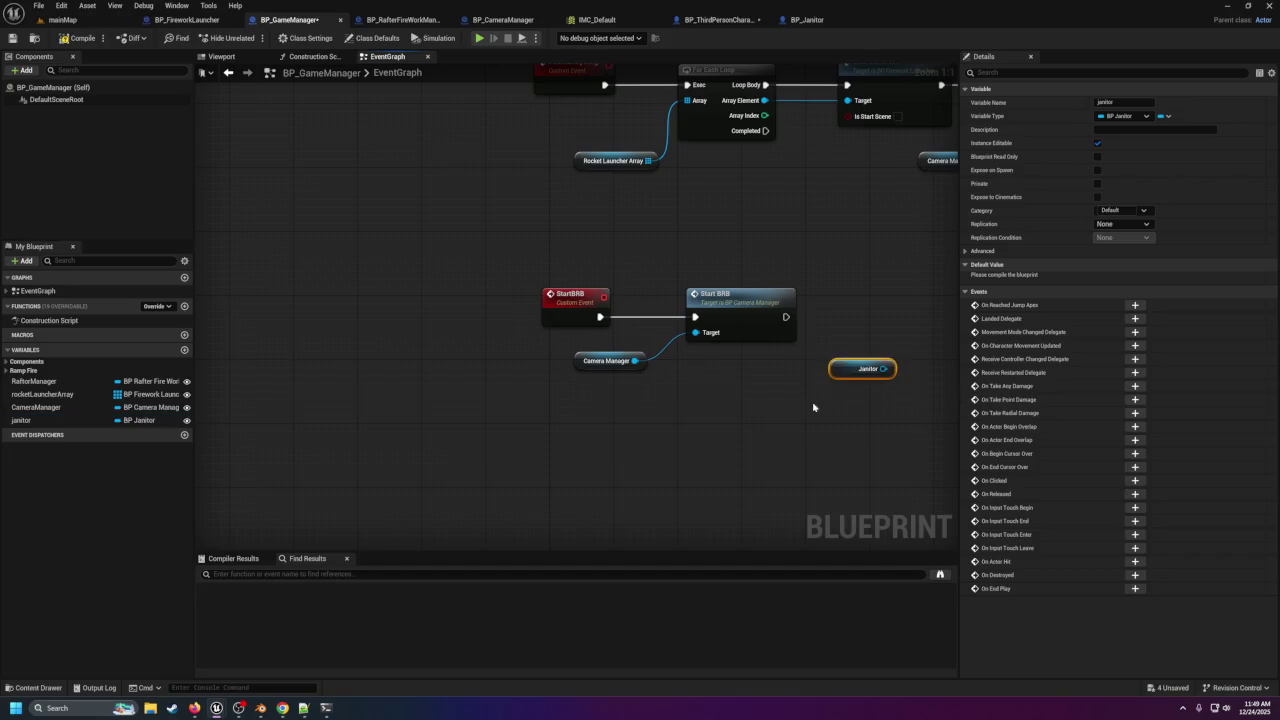
mouse_move(696, 389)
left_mouse_down()
mouse_move(664, 413)
mouse_move(738, 326)
left_mouse_up()
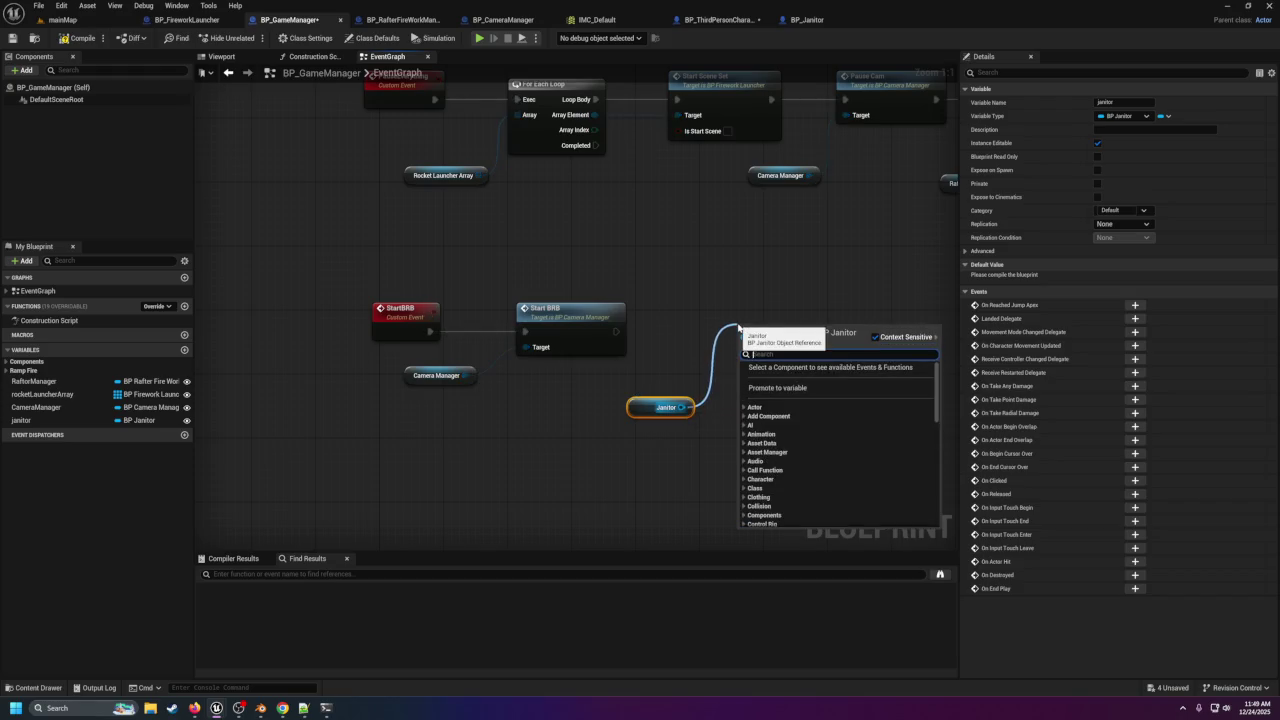
type("start sweeping")
key("Return")
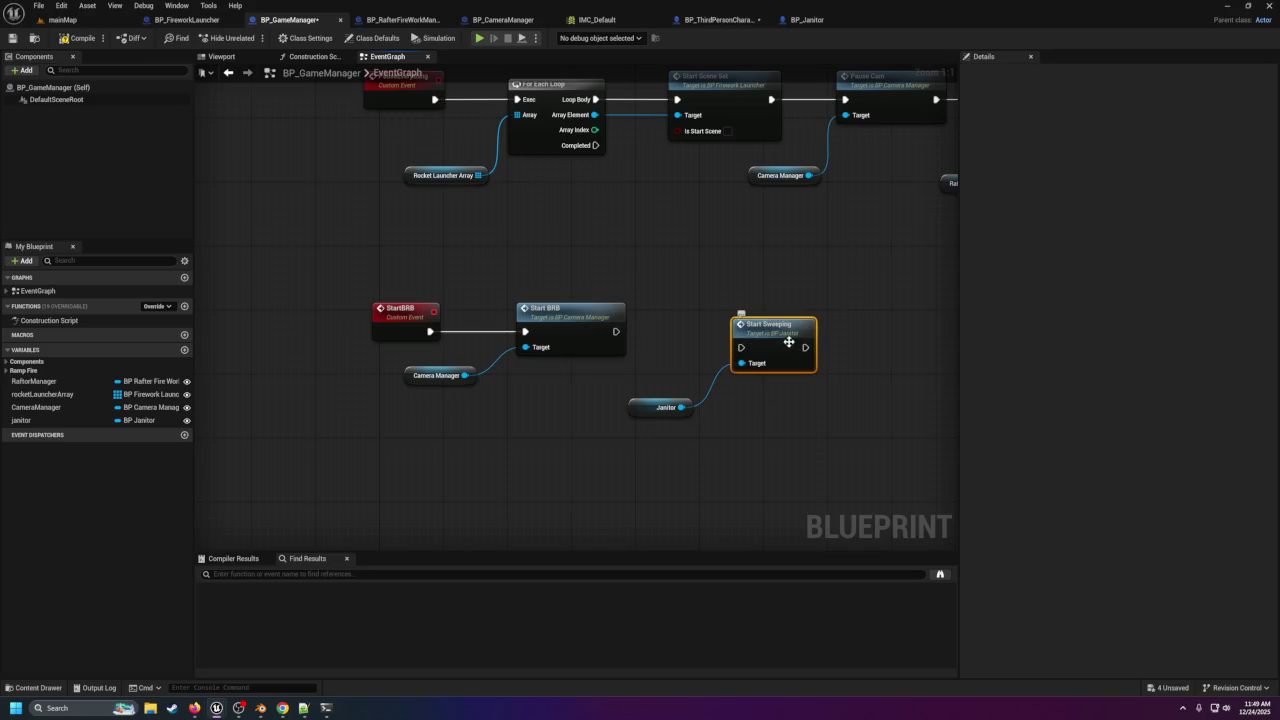
left_click_drag(789, 342, 776, 326)
left_click_drag(617, 332, 728, 334)
left_click_drag(649, 403, 634, 395)
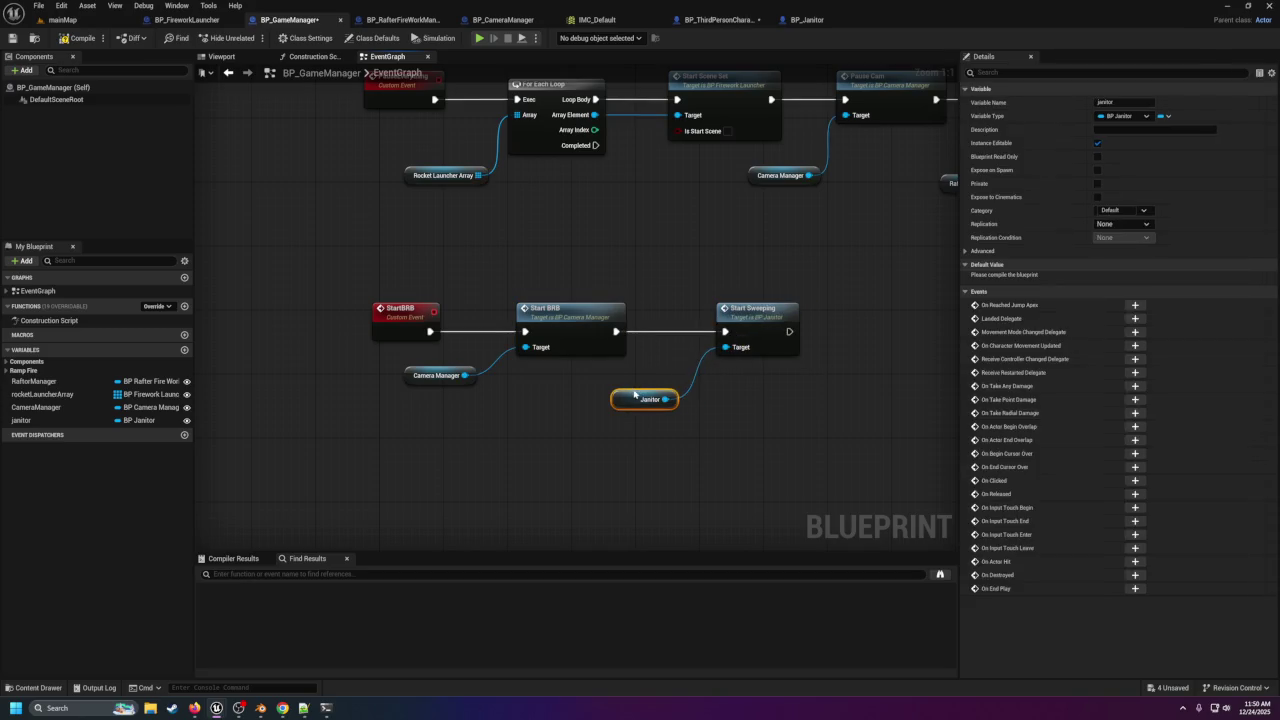
left_click(746, 334)
Save BP_GameManager, return to mainMap, and lock the Details panel on the game manager actor.
left_click(12, 38)
left_click(62, 20)
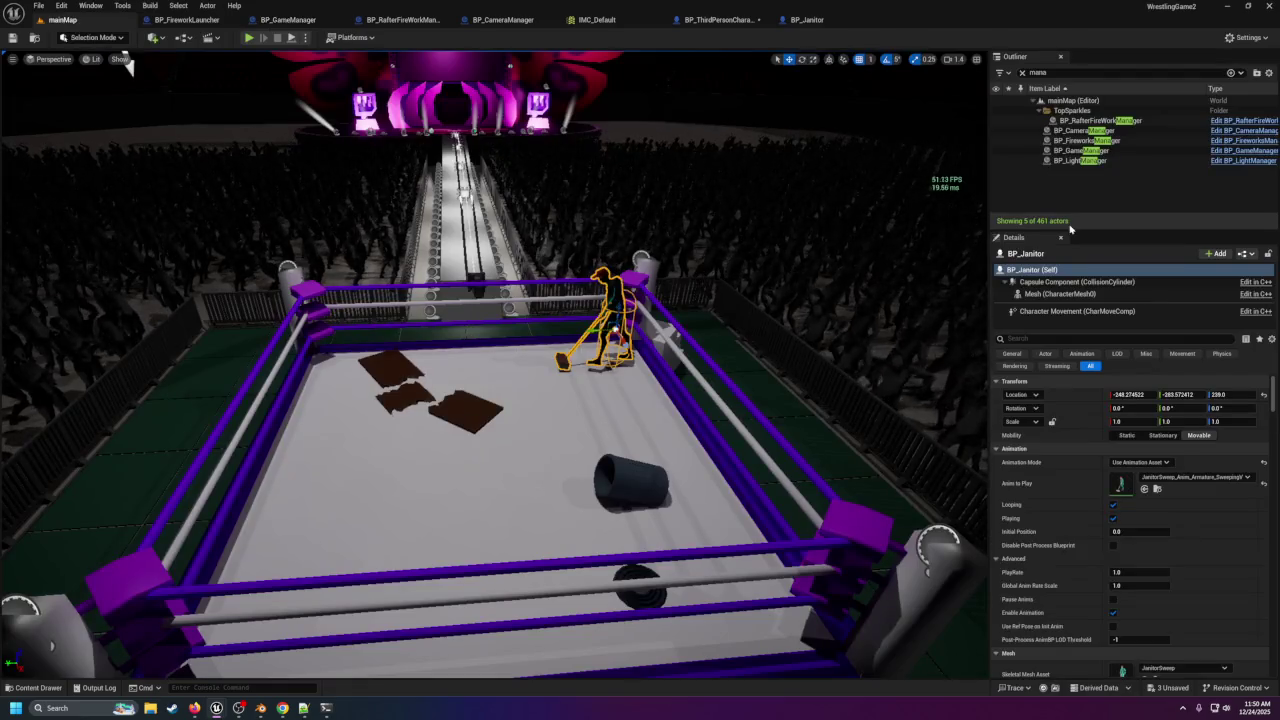
left_click(1078, 150)
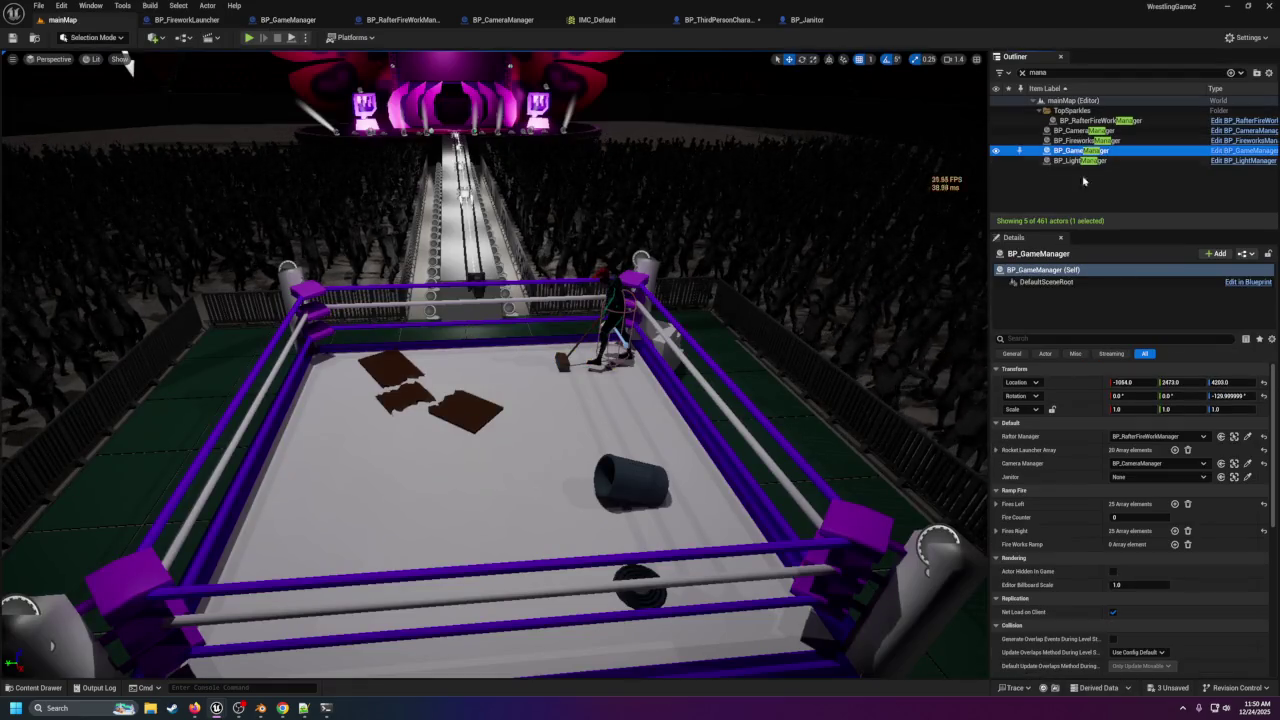
left_click(1267, 253)
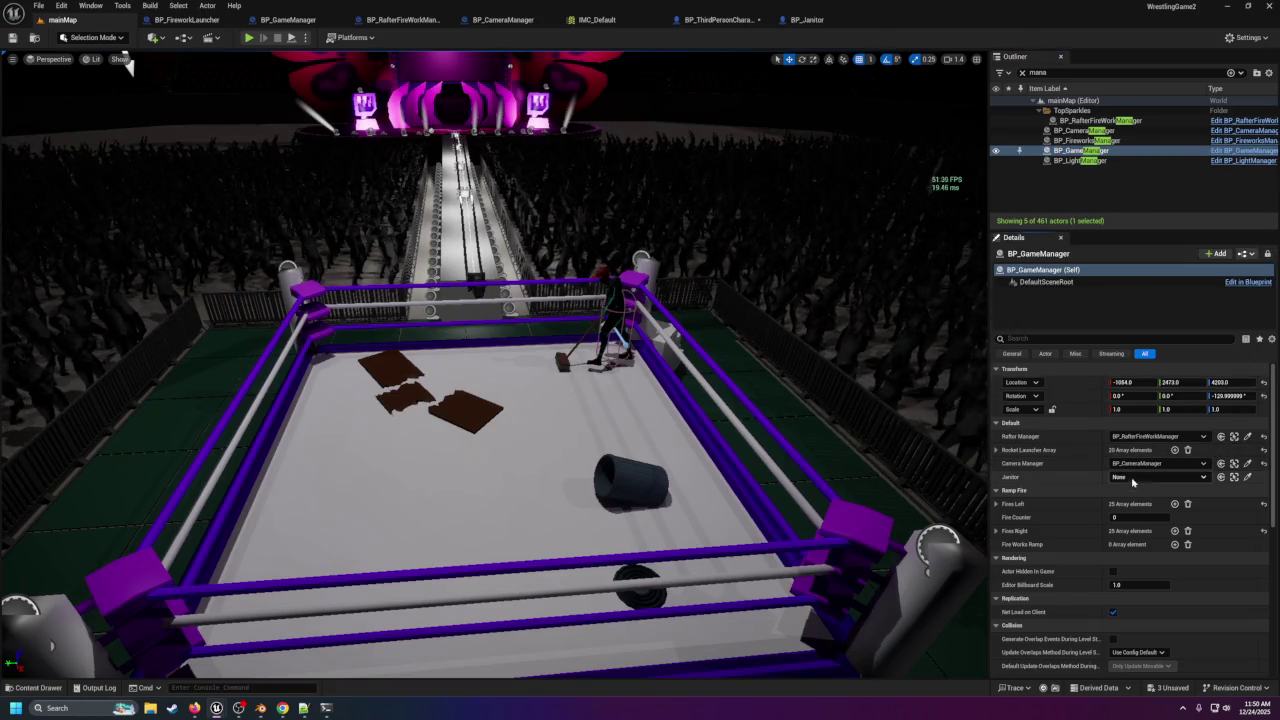
Pick the ring's BP_Janitor into the Janitor slot, save the level, and start Play.
left_click(1246, 477)
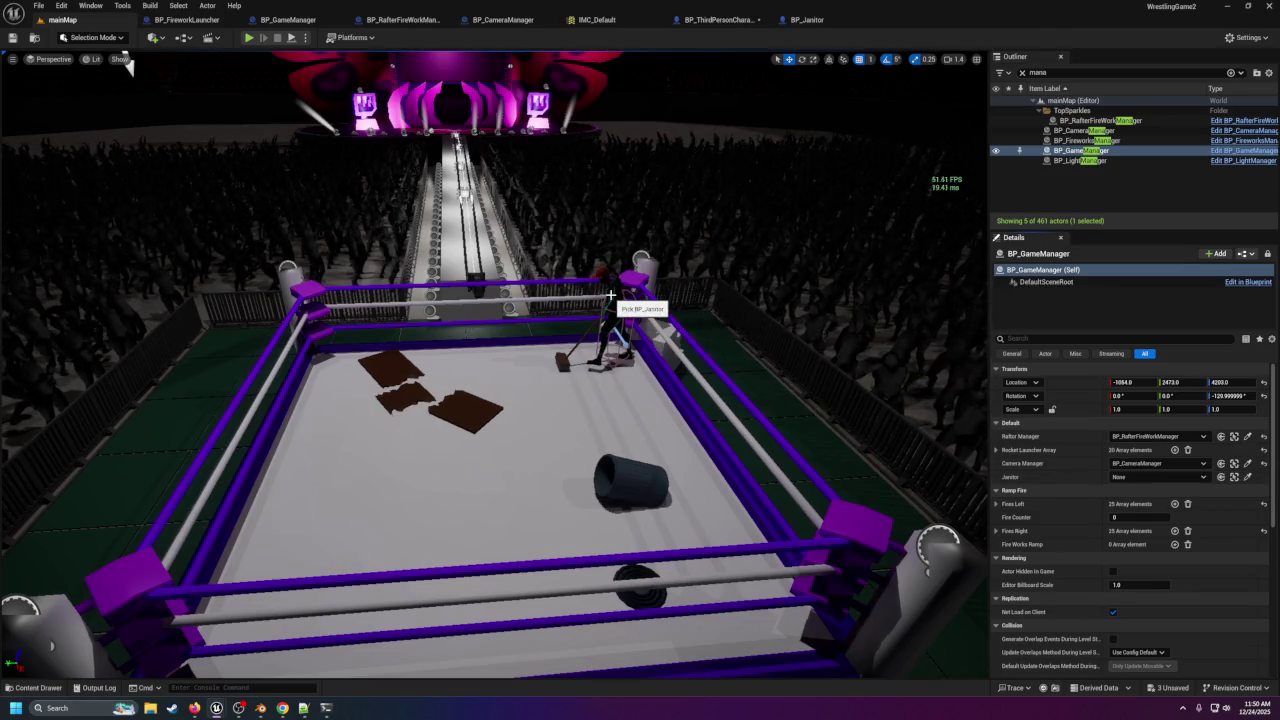
left_click(13, 37)
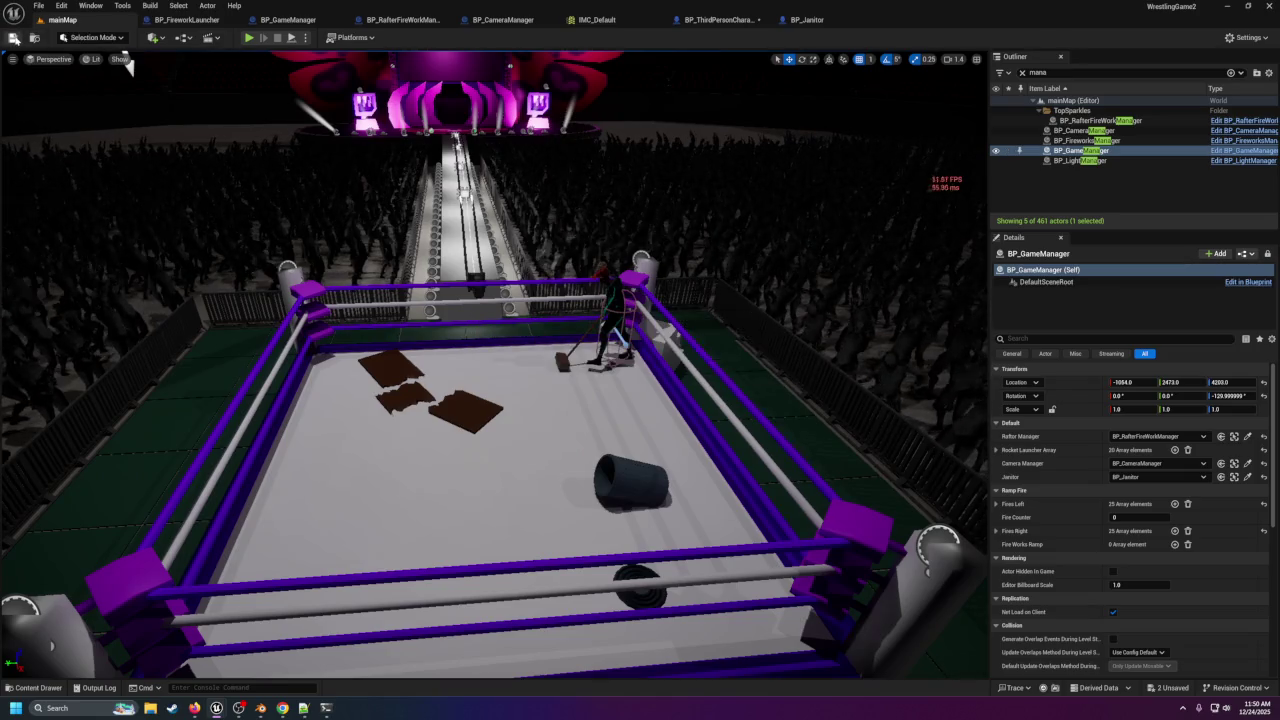
left_click(248, 39)
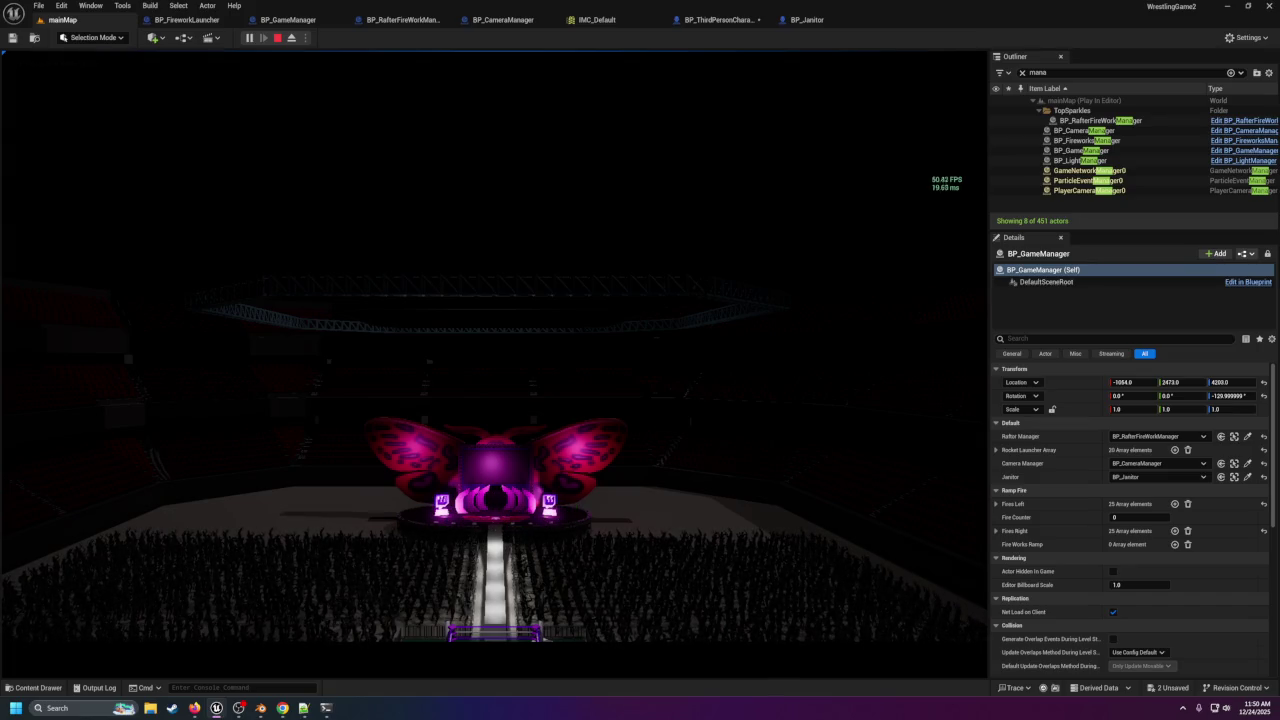
Eject from the play session with F8, leave fullscreen, and fly the camera toward the ring.
key("F11")
key("F11")
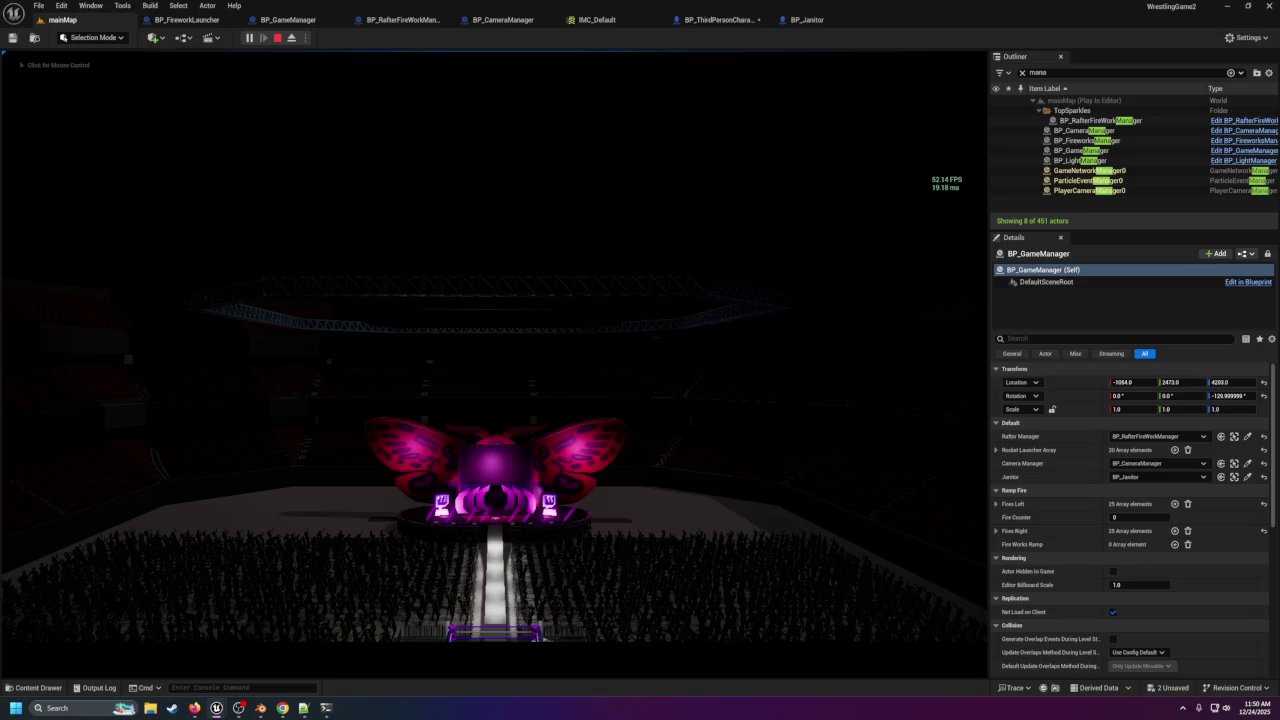
key("alt+Tab")
left_click(301, 230)
key("alt+Tab")
key("F8")
key("F11")
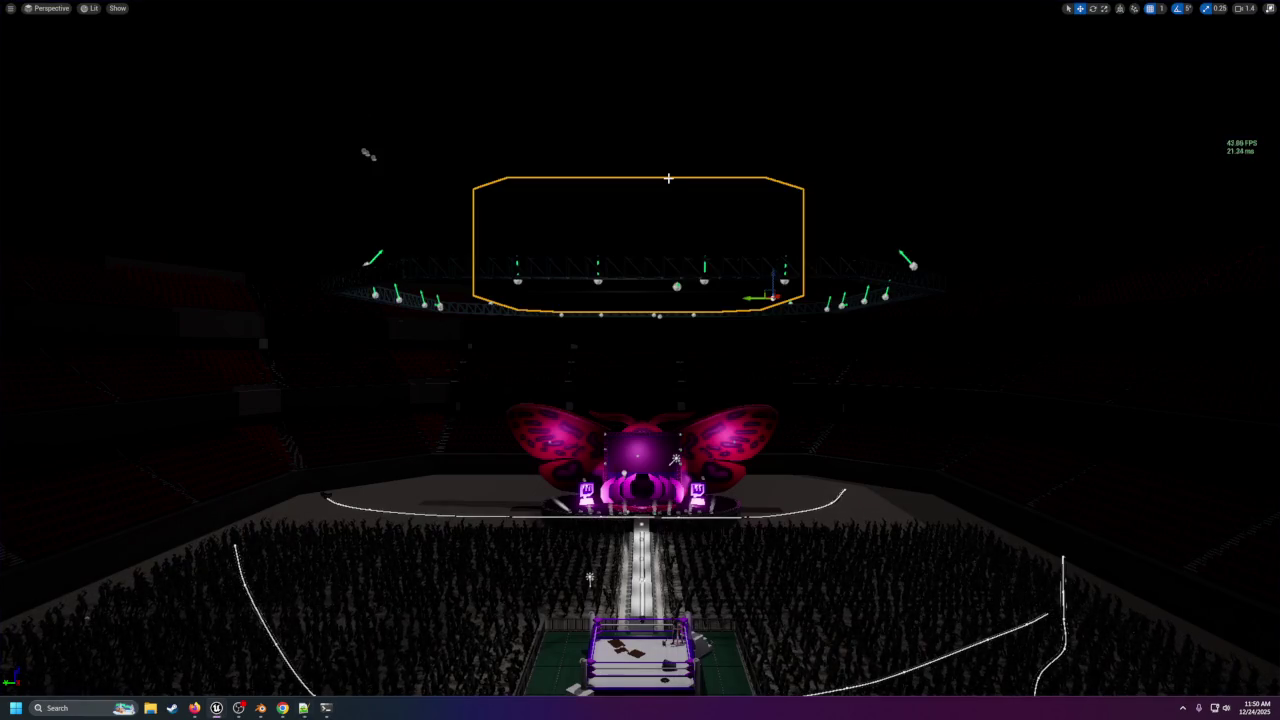
left_click(716, 196)
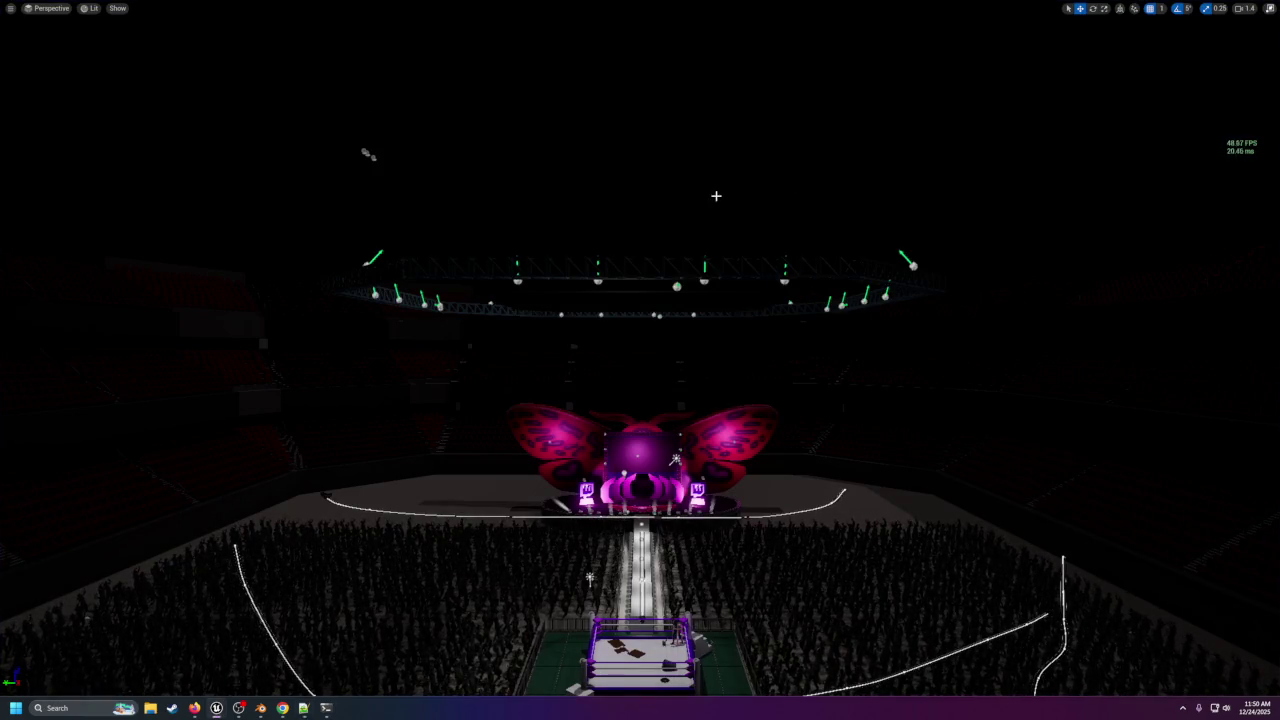
key("F11")
left_click_drag(614, 417, 650, 390)
scroll(494, 365, "up", 5)
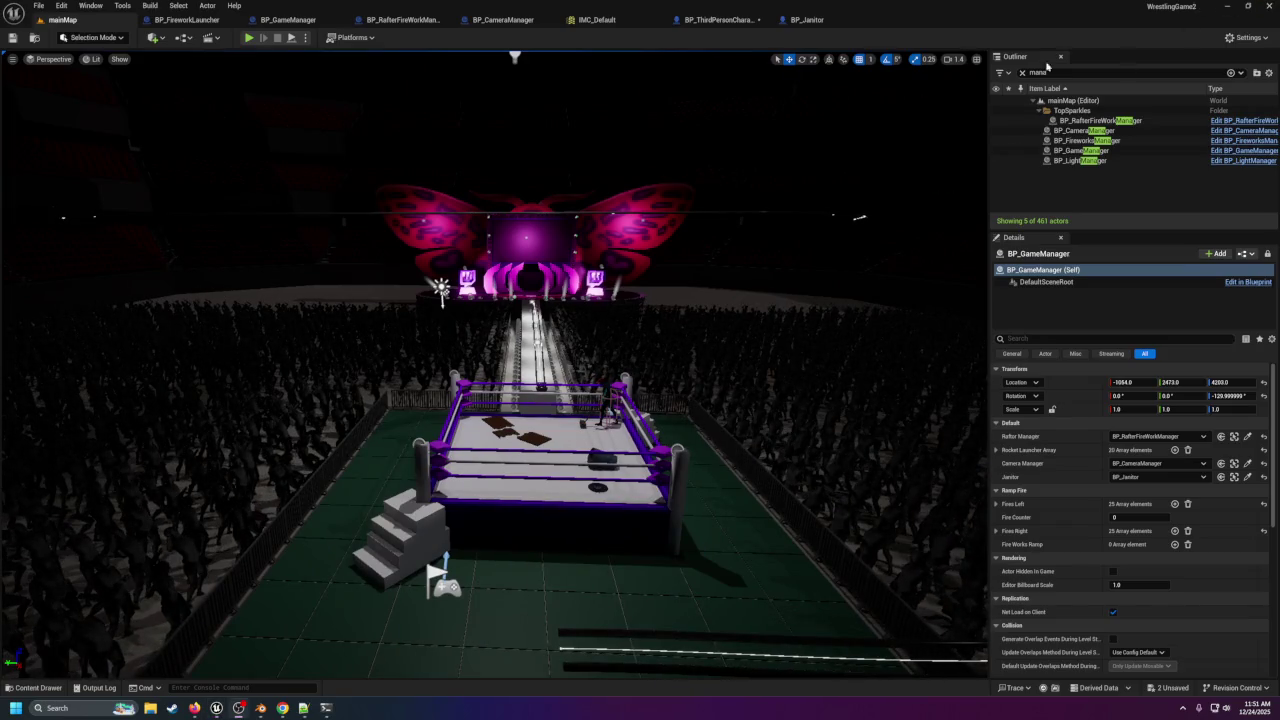
key("ctrl+shift+h")
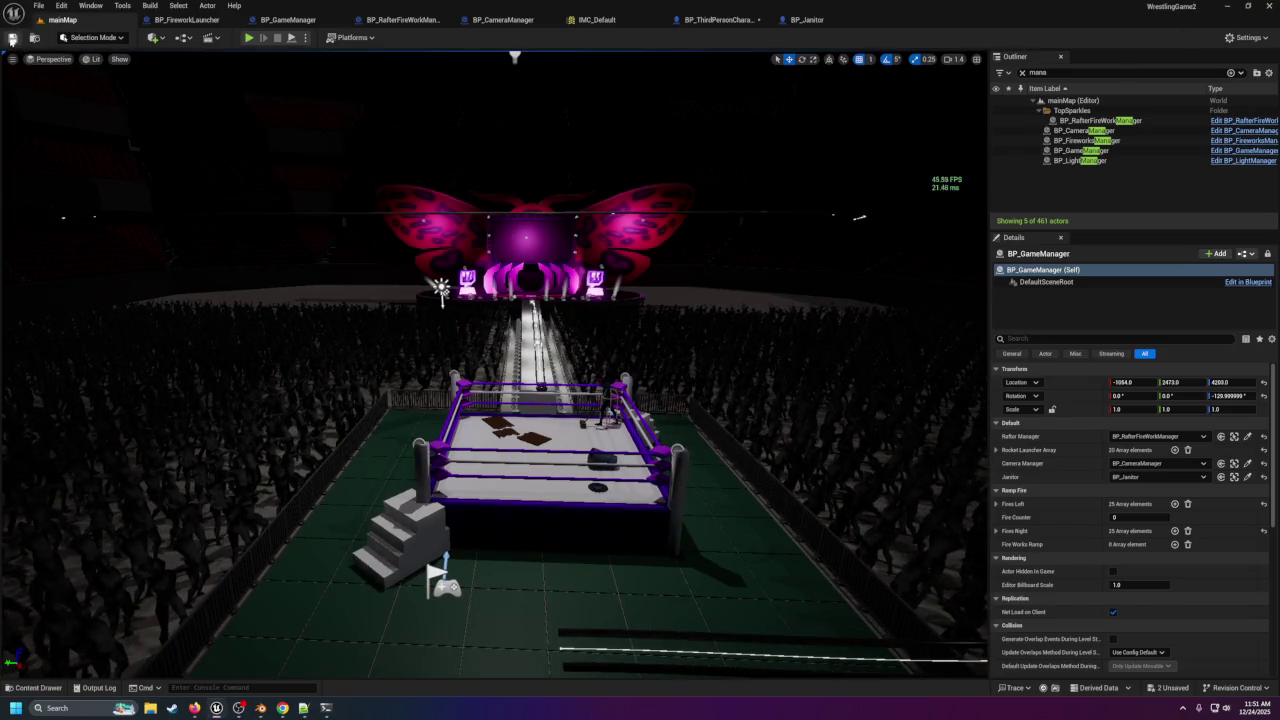
mouse_move(235, 241)
left_mouse_down()
mouse_move(280, 300)
mouse_move(320, 280)
mouse_move(347, 242)
left_mouse_up()
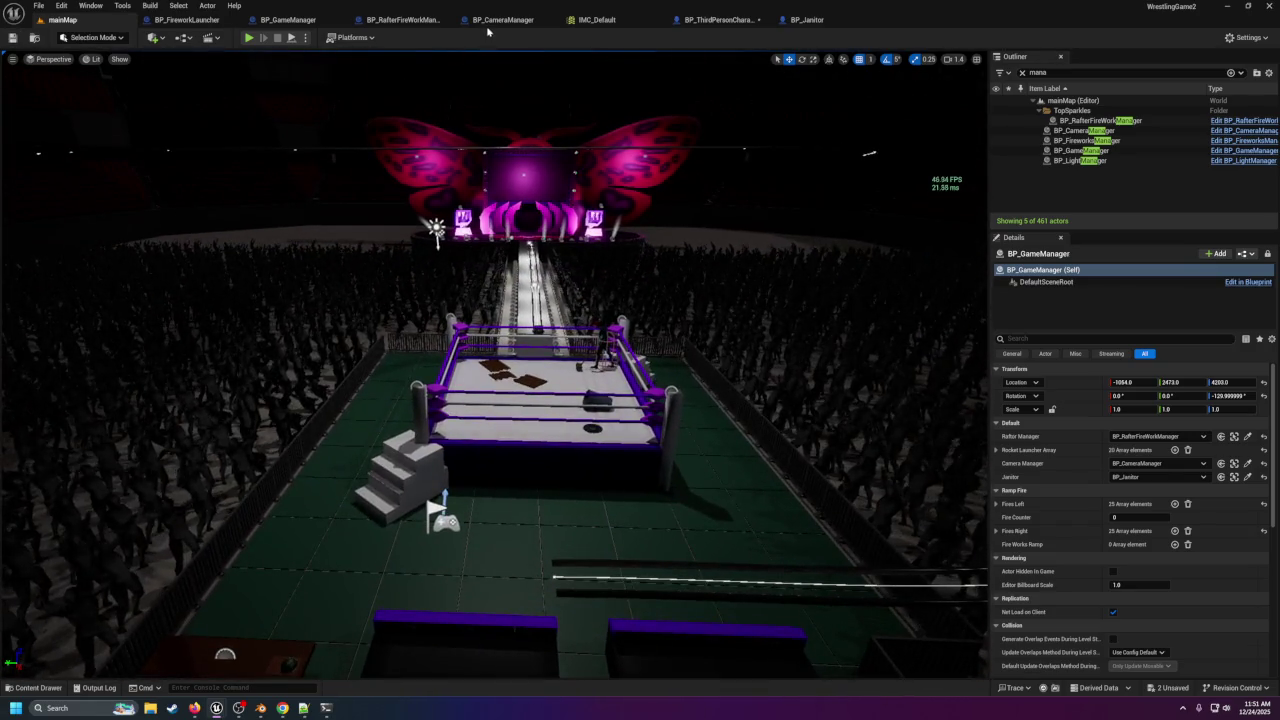
left_click(287, 20)
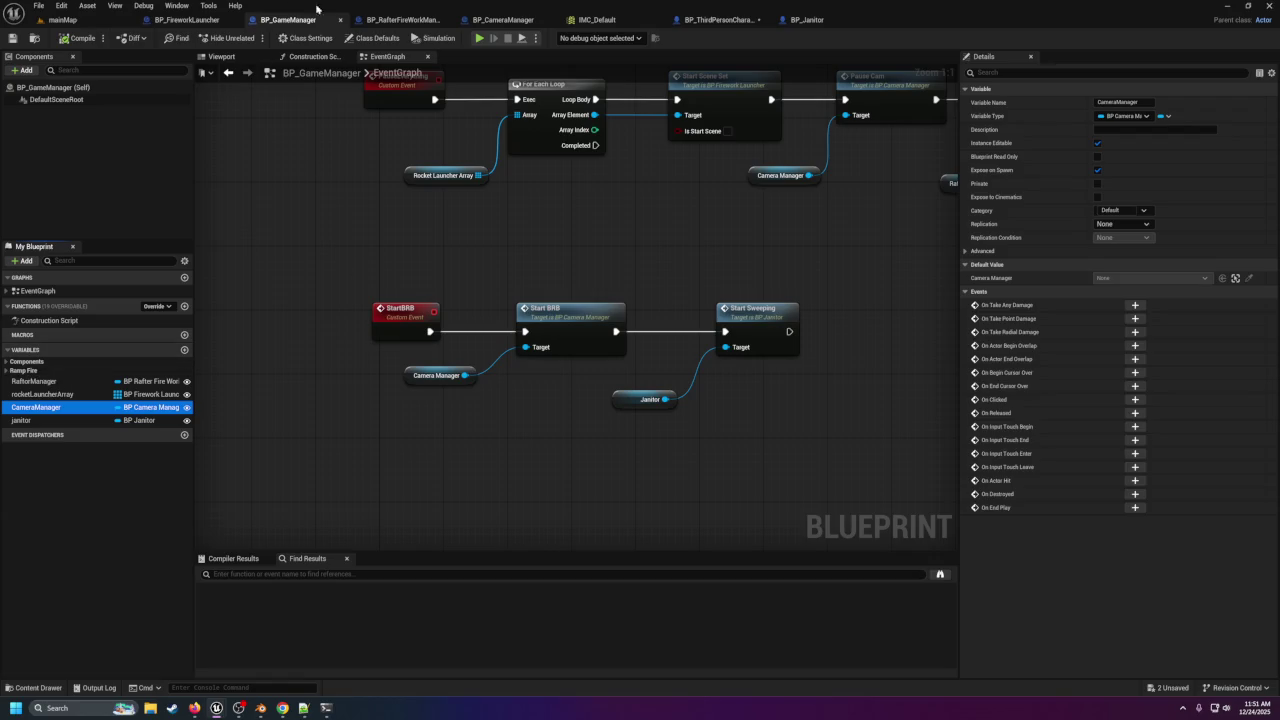
left_click(511, 22)
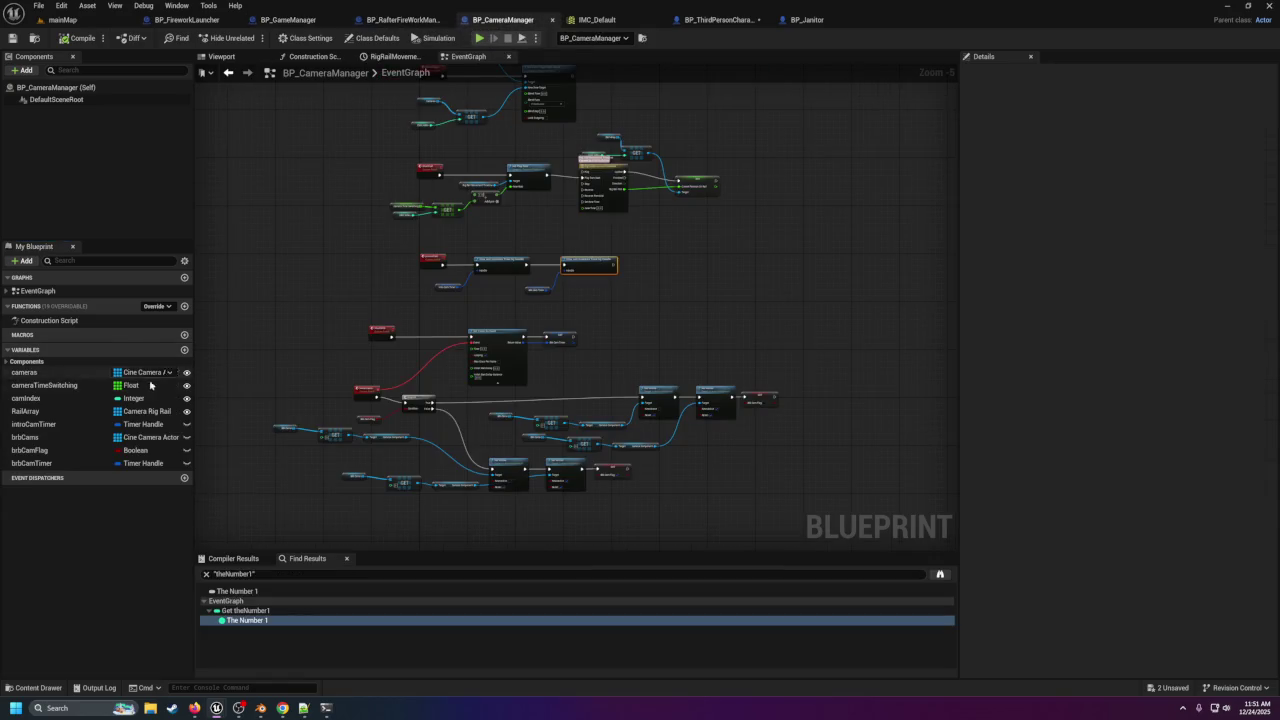
left_click(30, 438)
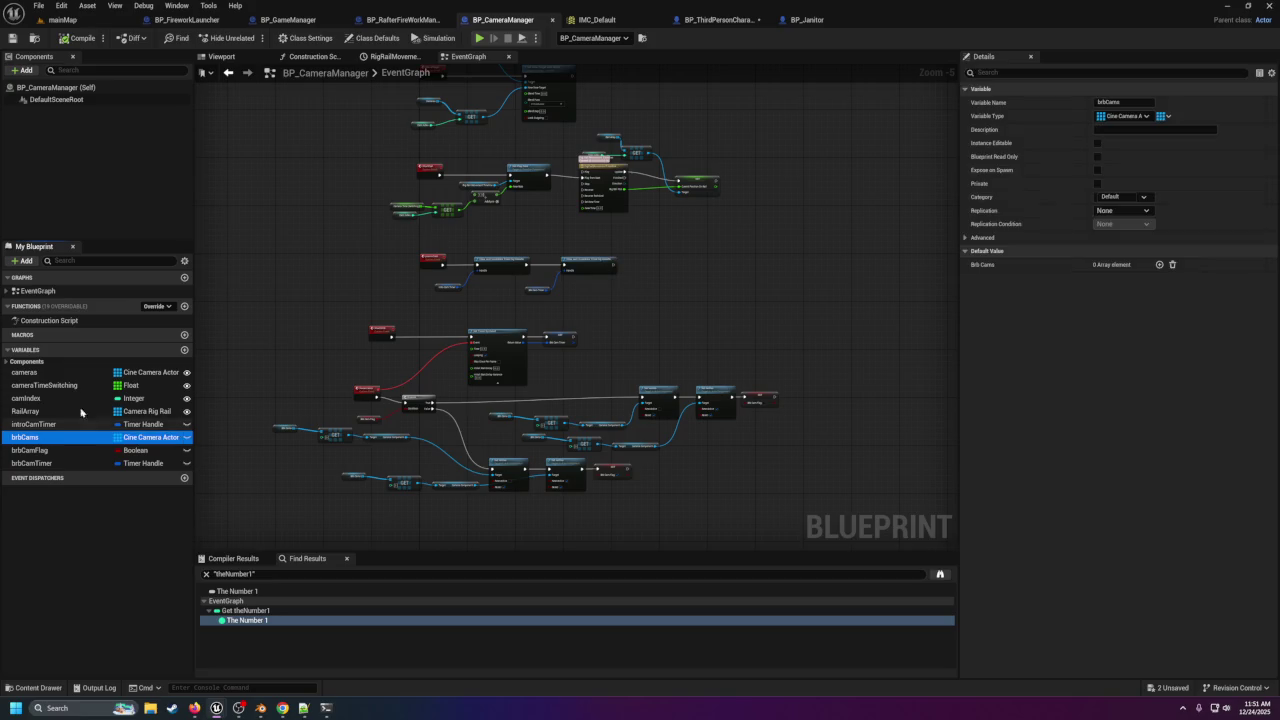
left_click(58, 20)
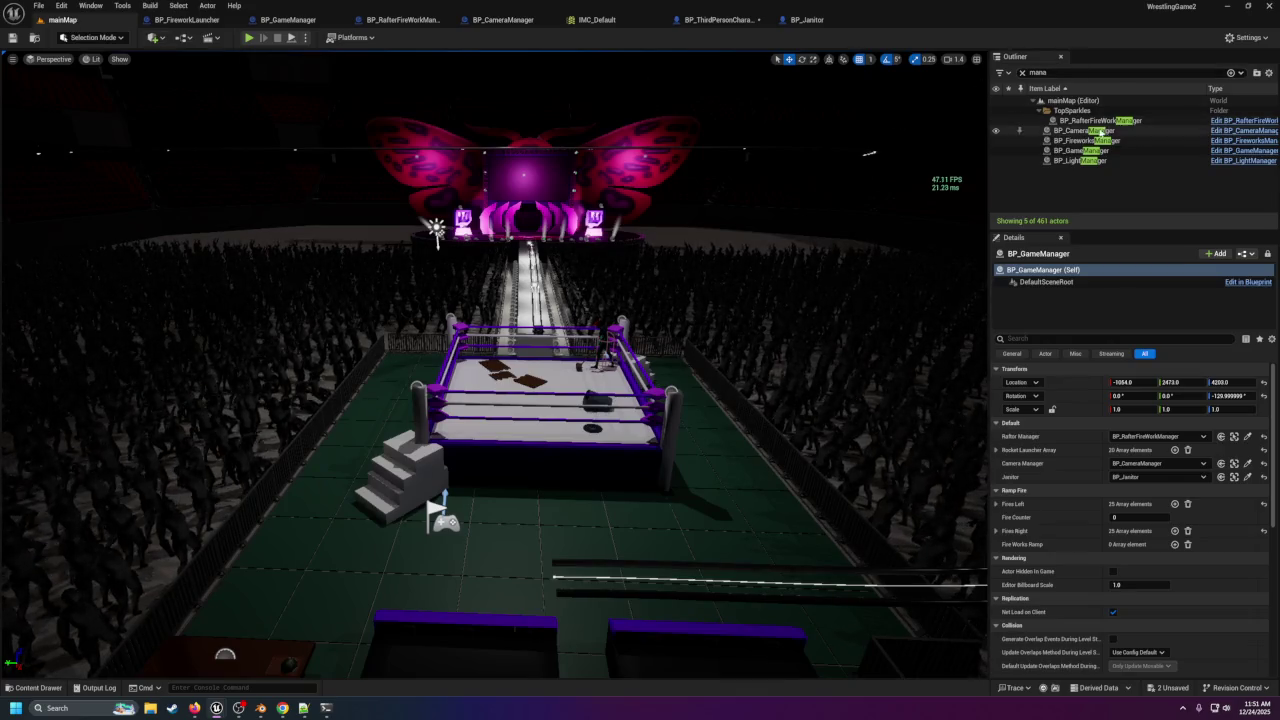
left_click(1080, 131)
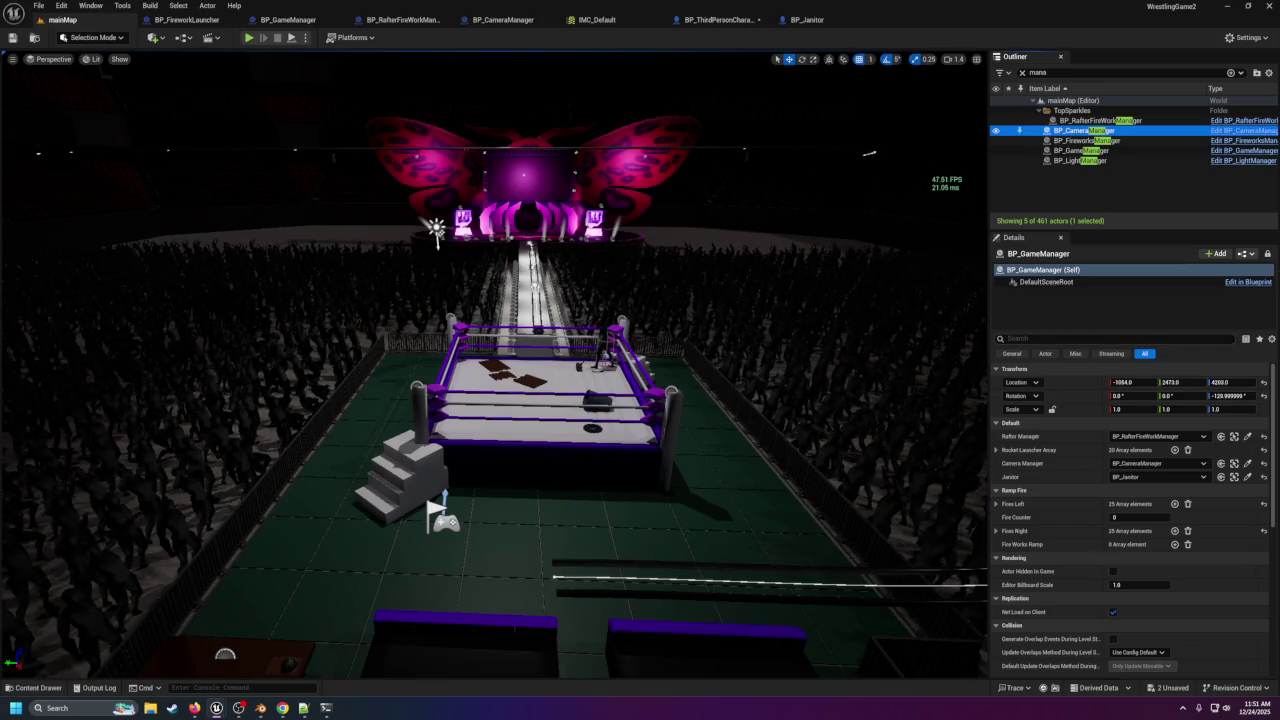
left_click(1200, 270)
Make BP_CameraManager's brbCams instance editable, then return to mainMap to see Brb Cams.
left_click(1068, 131)
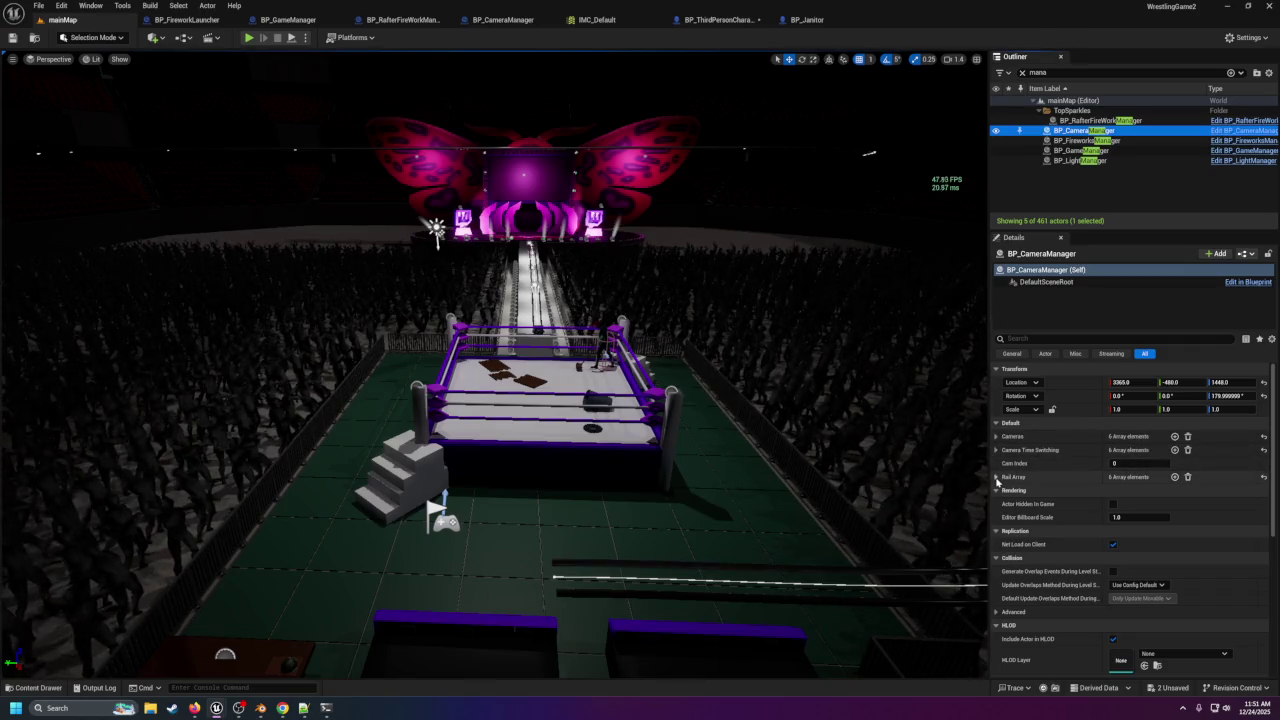
scroll(998, 489, "down", 1)
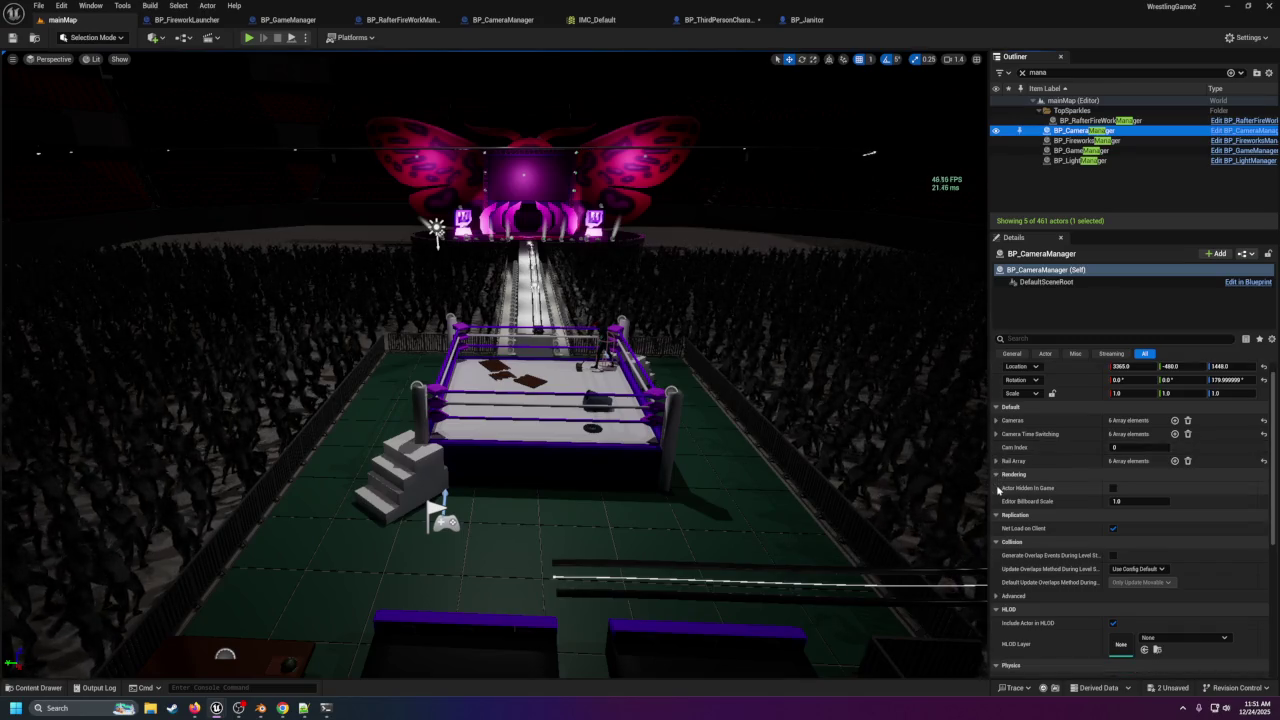
scroll(998, 489, "down", 5)
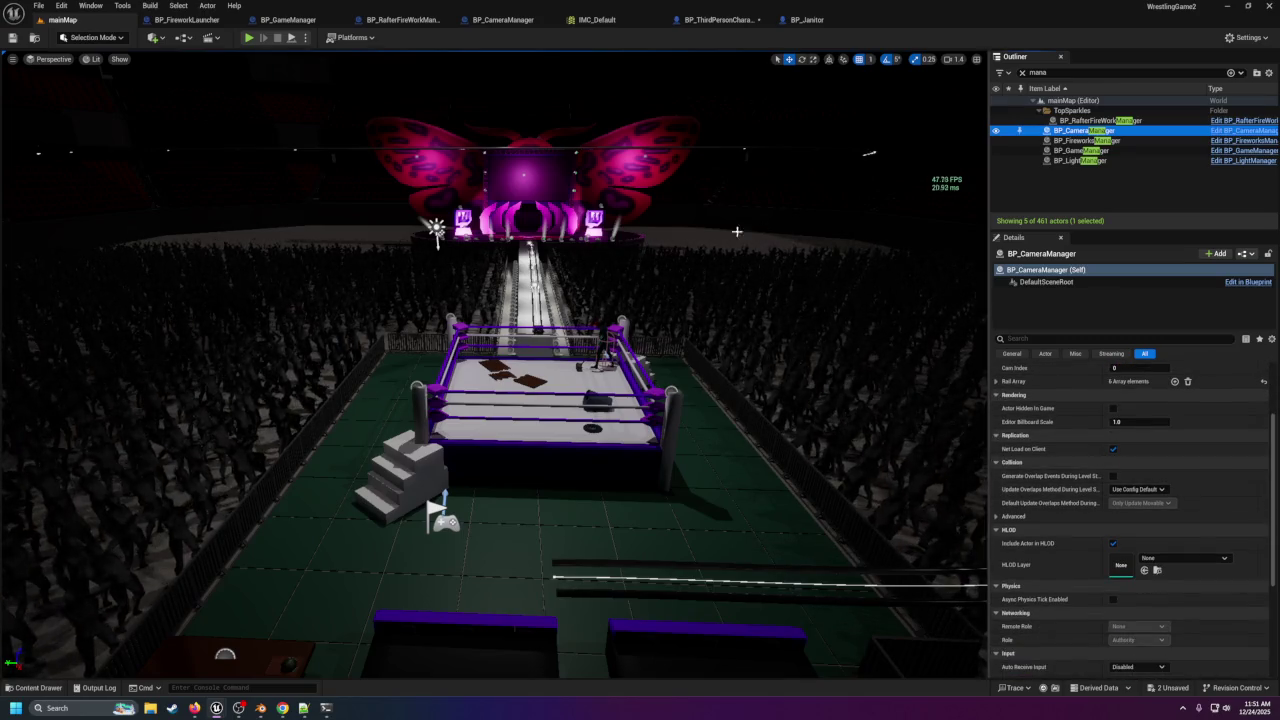
left_click(503, 20)
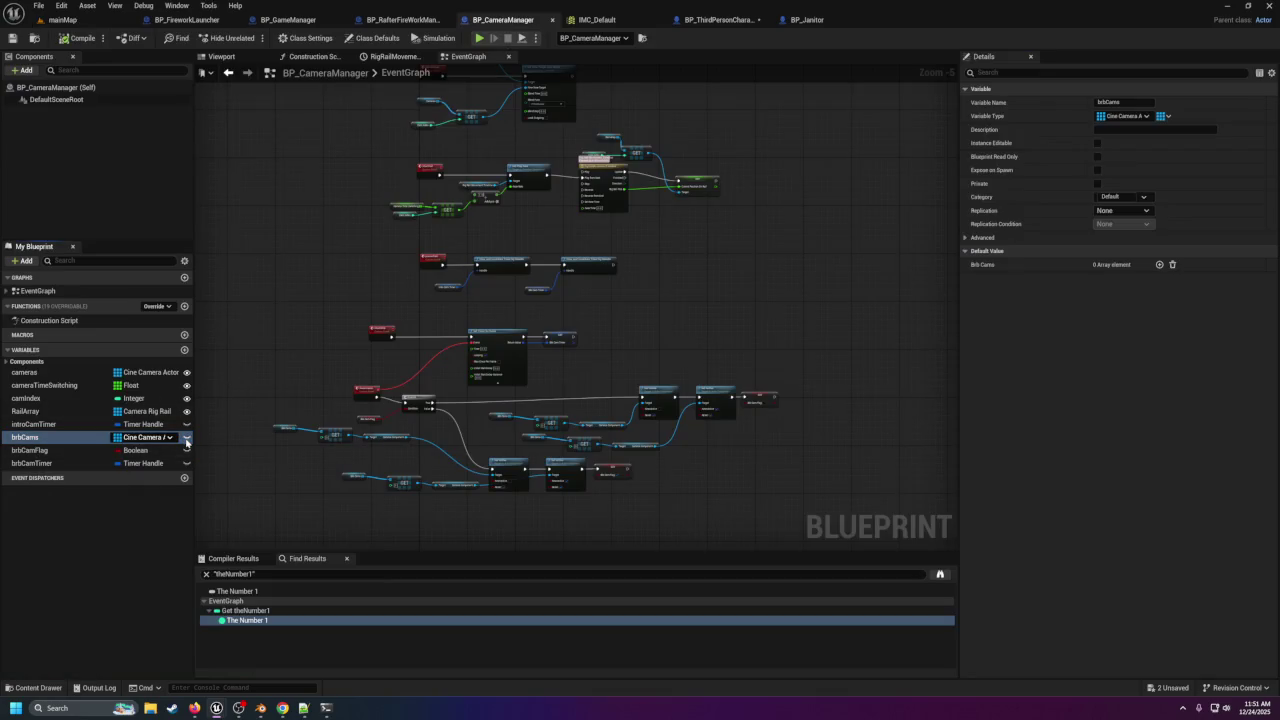
left_click(1098, 170)
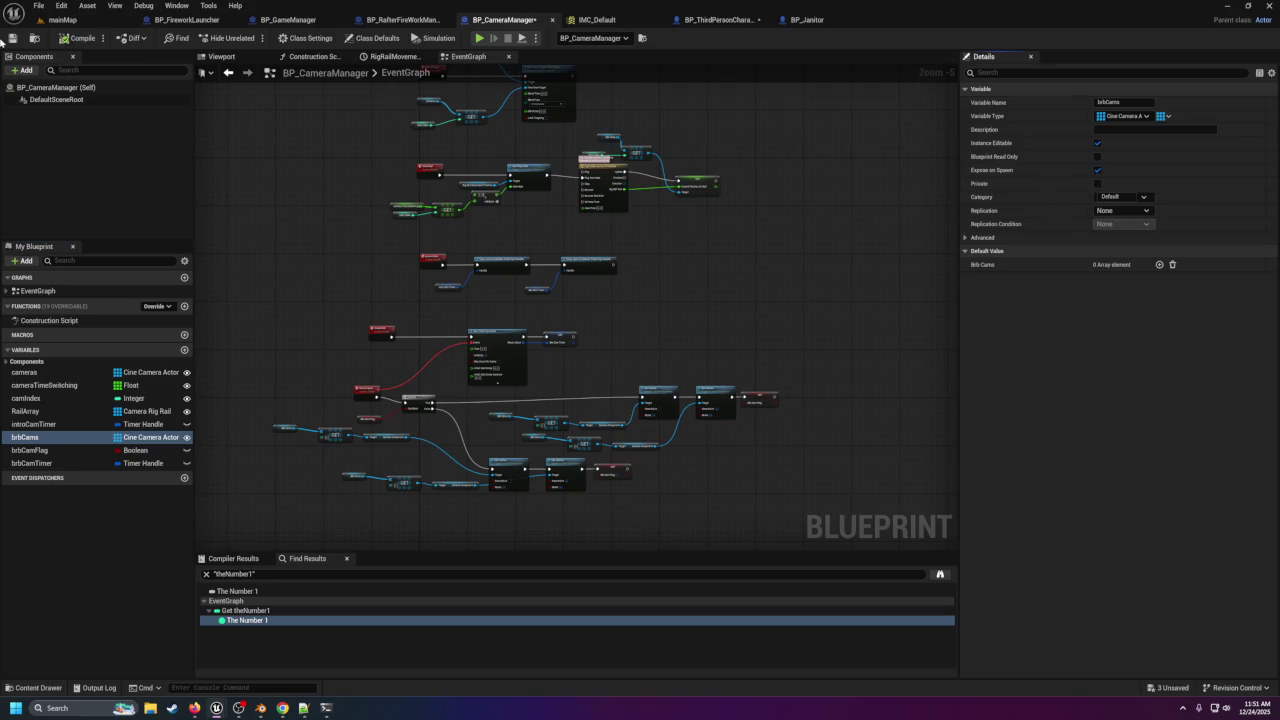
left_click(62, 19)
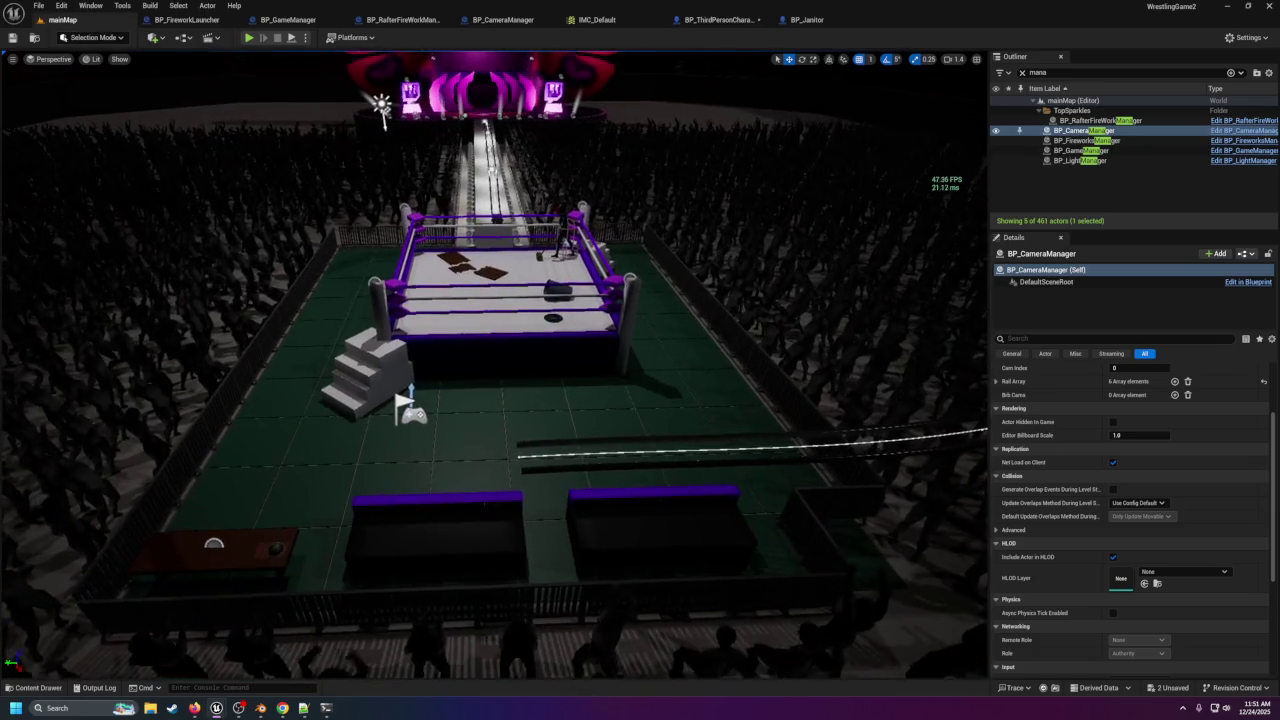
Start filtering the Outliner for cameras and add two empty entries to Brb Cams.
left_click_drag(383, 108, 383, 108)
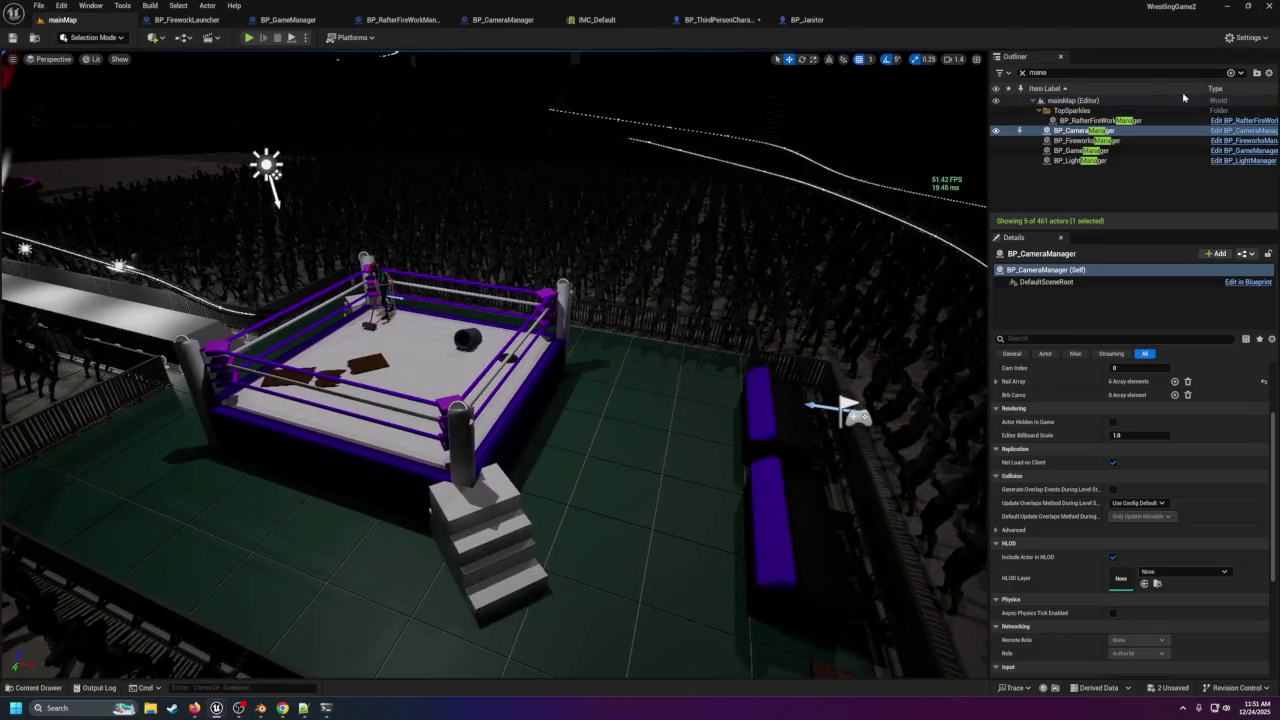
left_click(1022, 72)
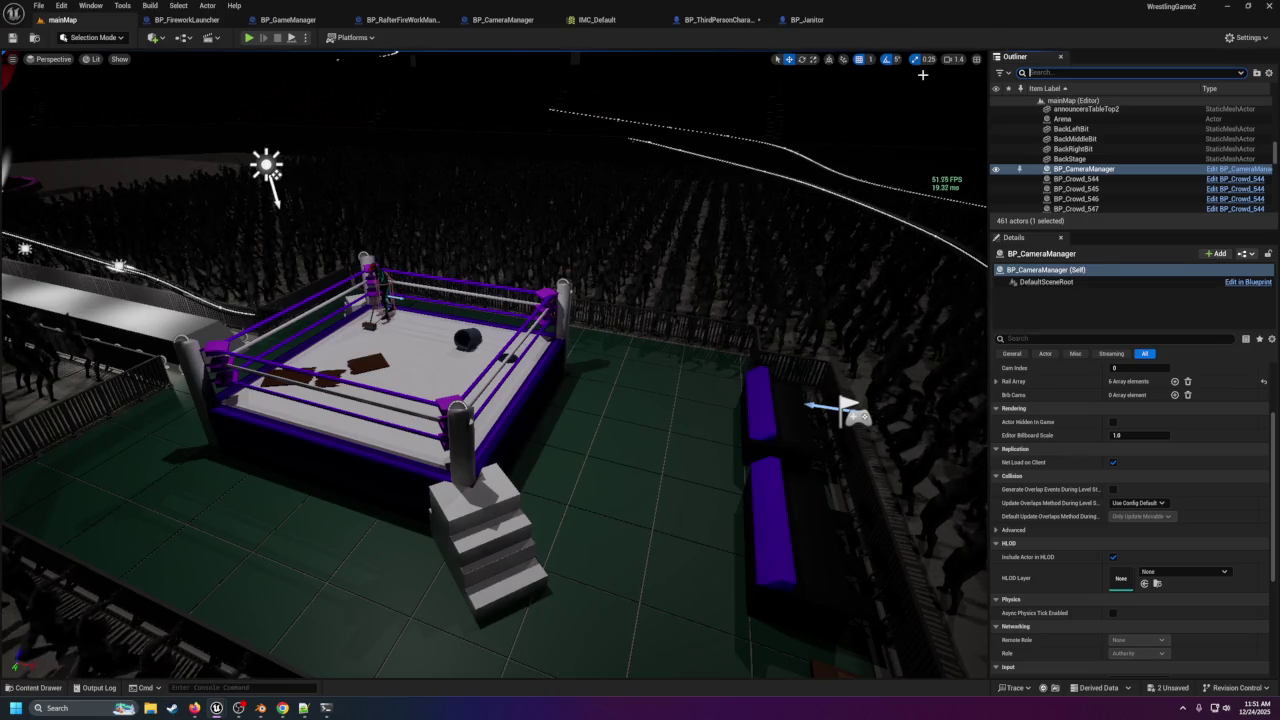
type("c")
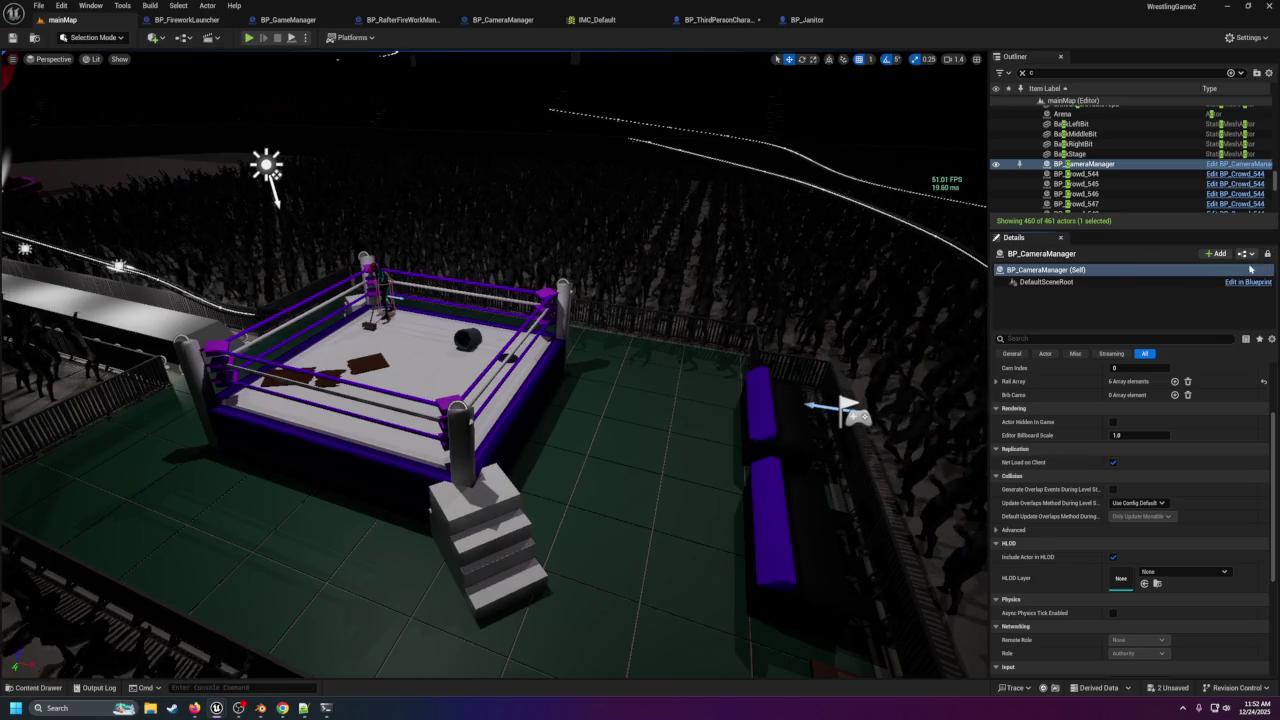
left_click(1174, 395)
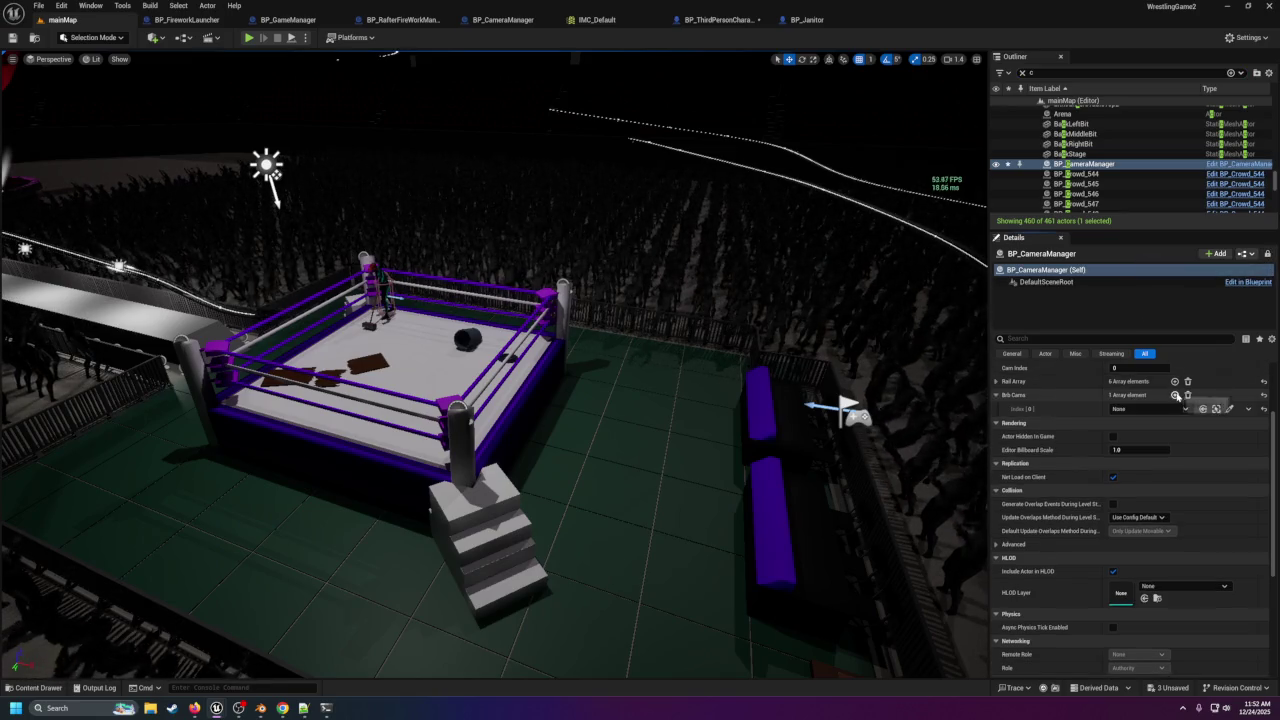
left_click(1174, 395)
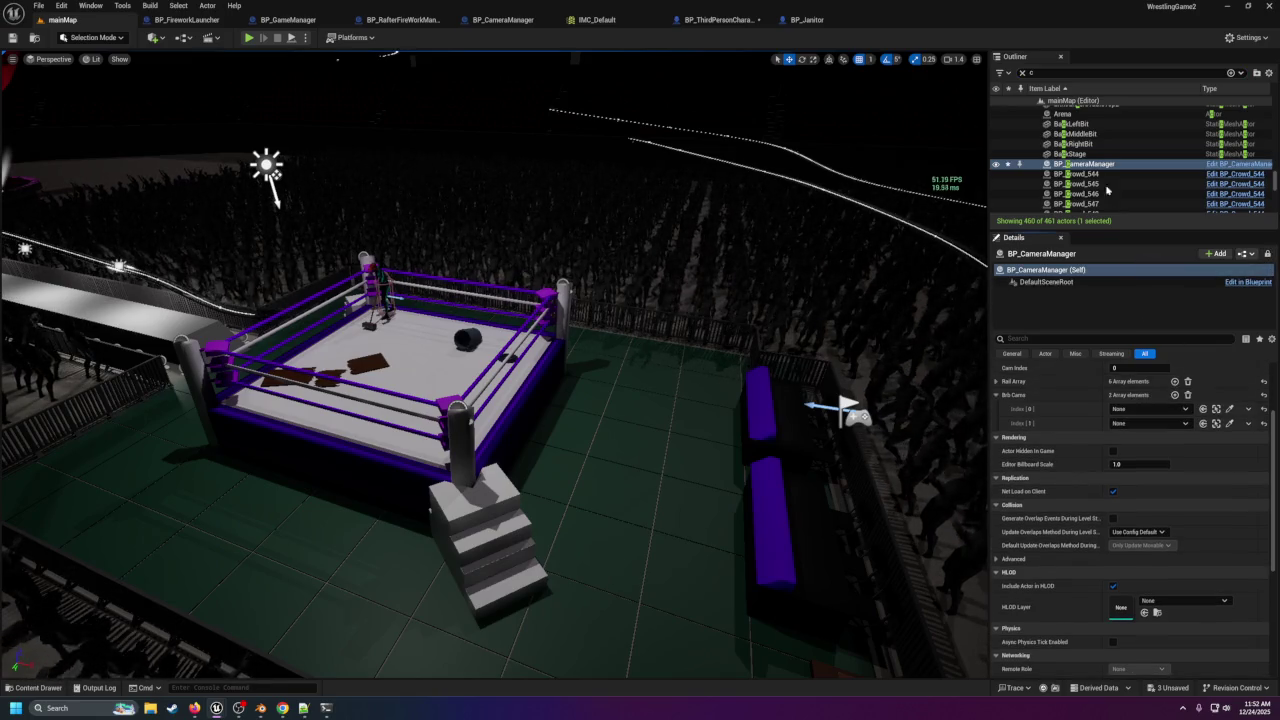
Search 'cine' and assign CineCameraActor and CineCameraActor7 to the two Brb Cams slots.
left_click(1088, 74)
type("ine")
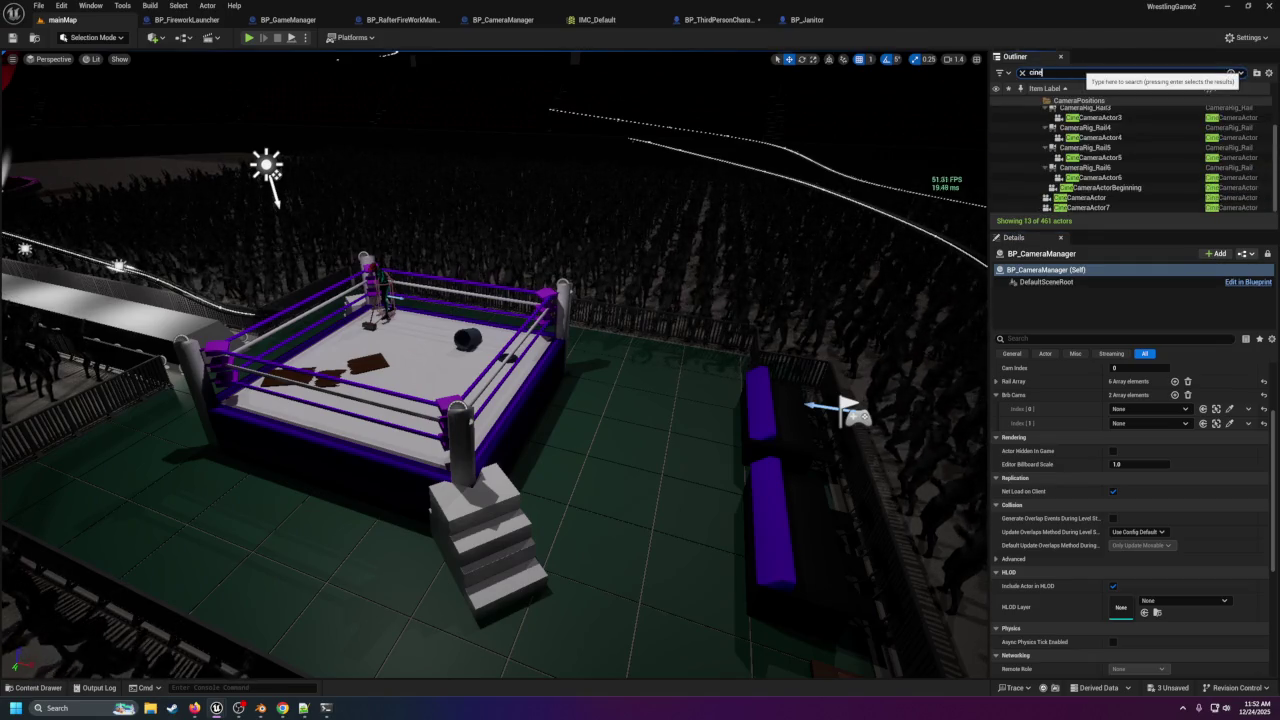
left_click(1089, 198)
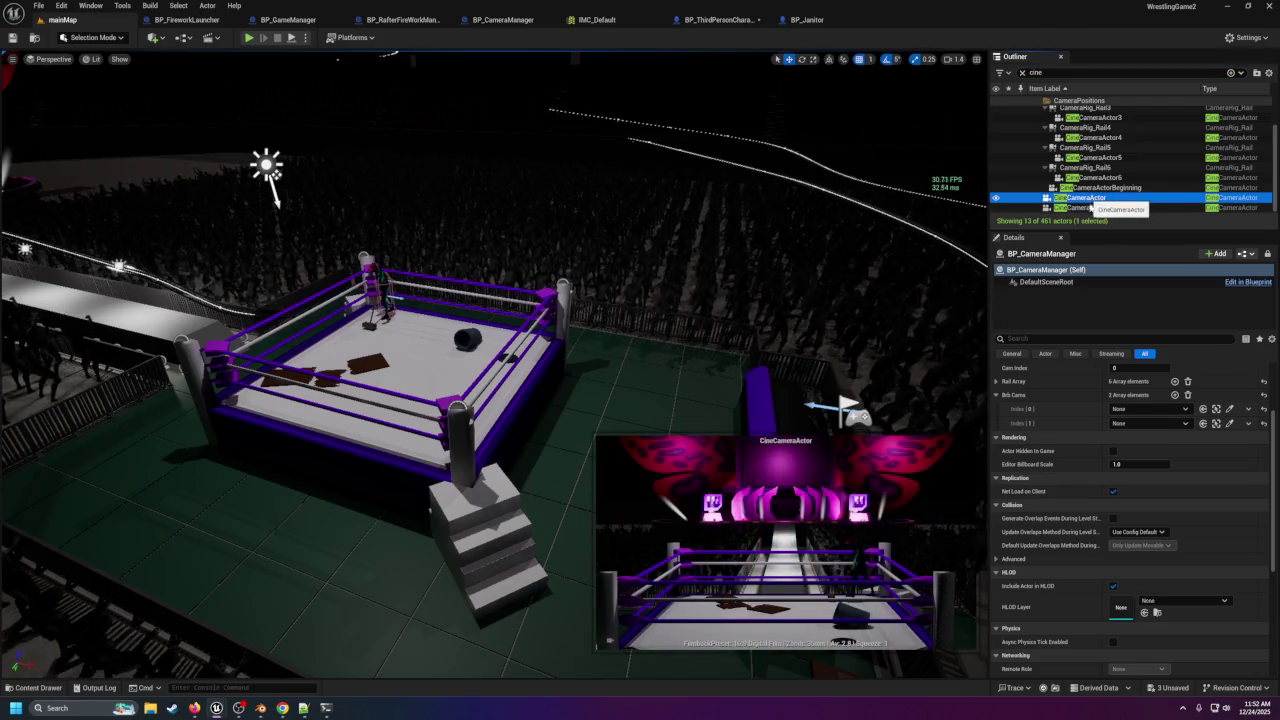
left_click(1203, 409)
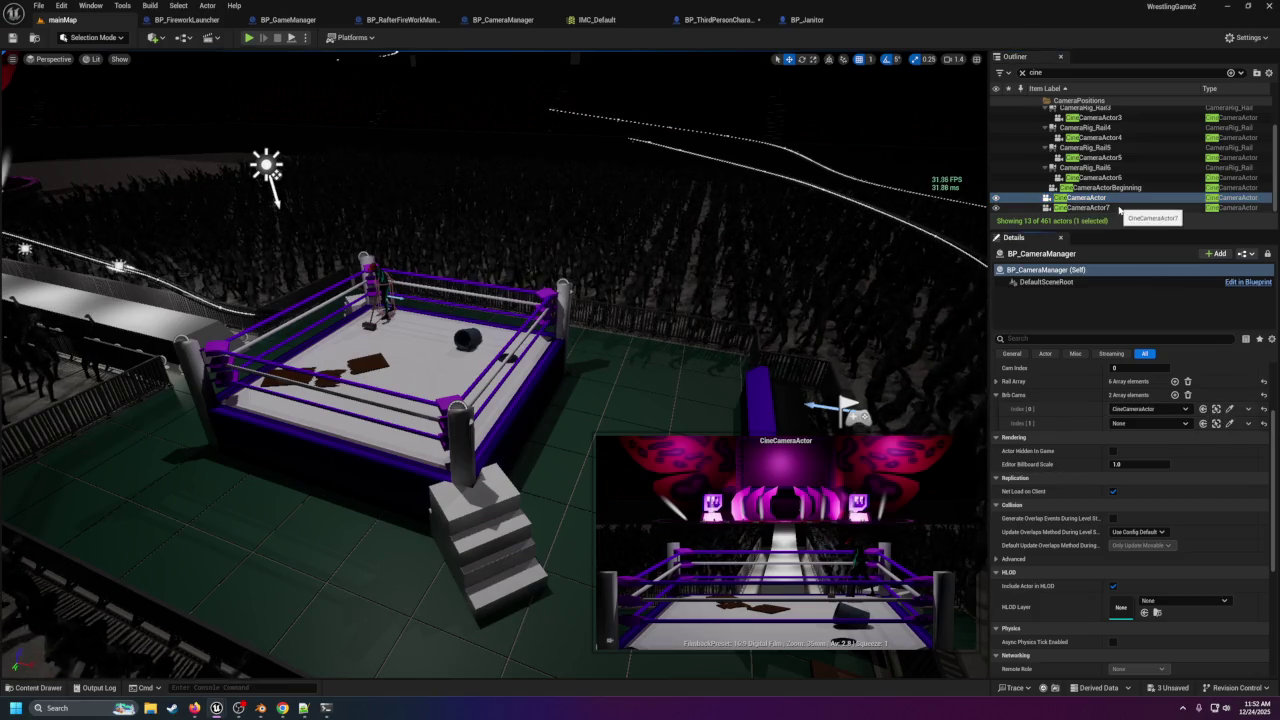
left_click(1120, 208)
left_click(1203, 423)
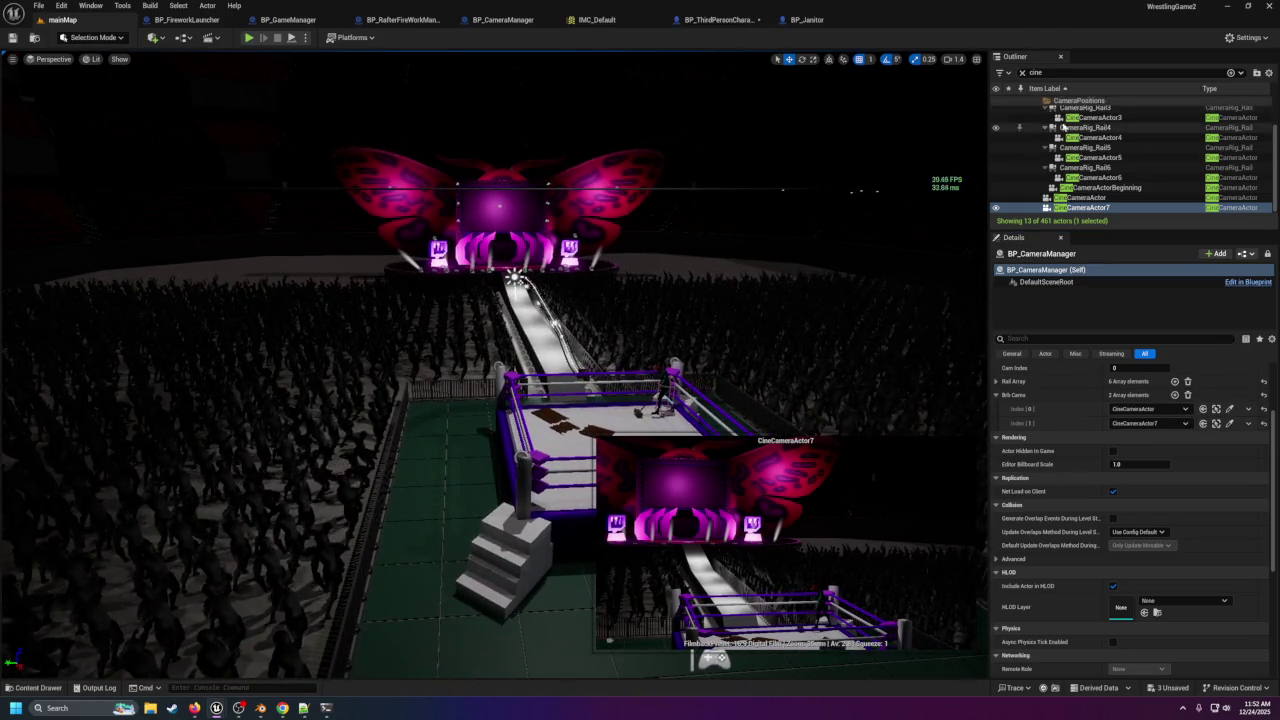
left_click(1022, 72)
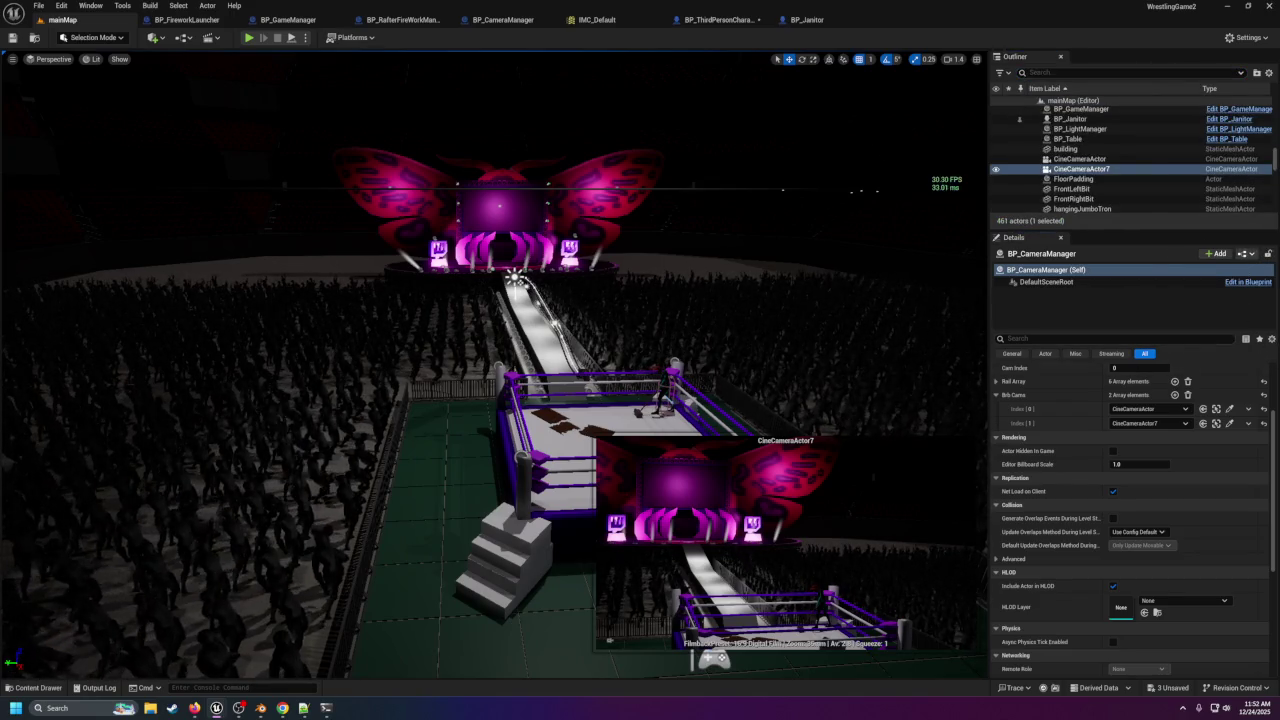
left_click(745, 237)
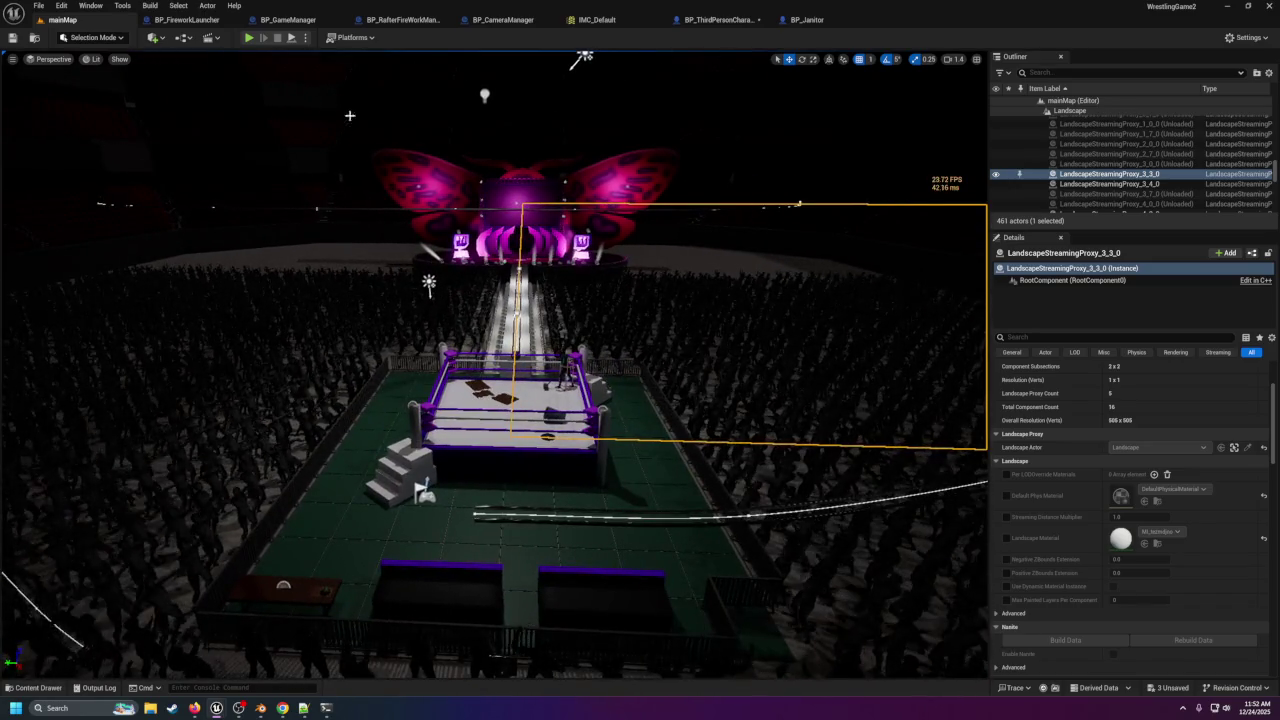
Run a quick Play In Editor test of mainMap, then stop it.
key("ctrl+shift+h")
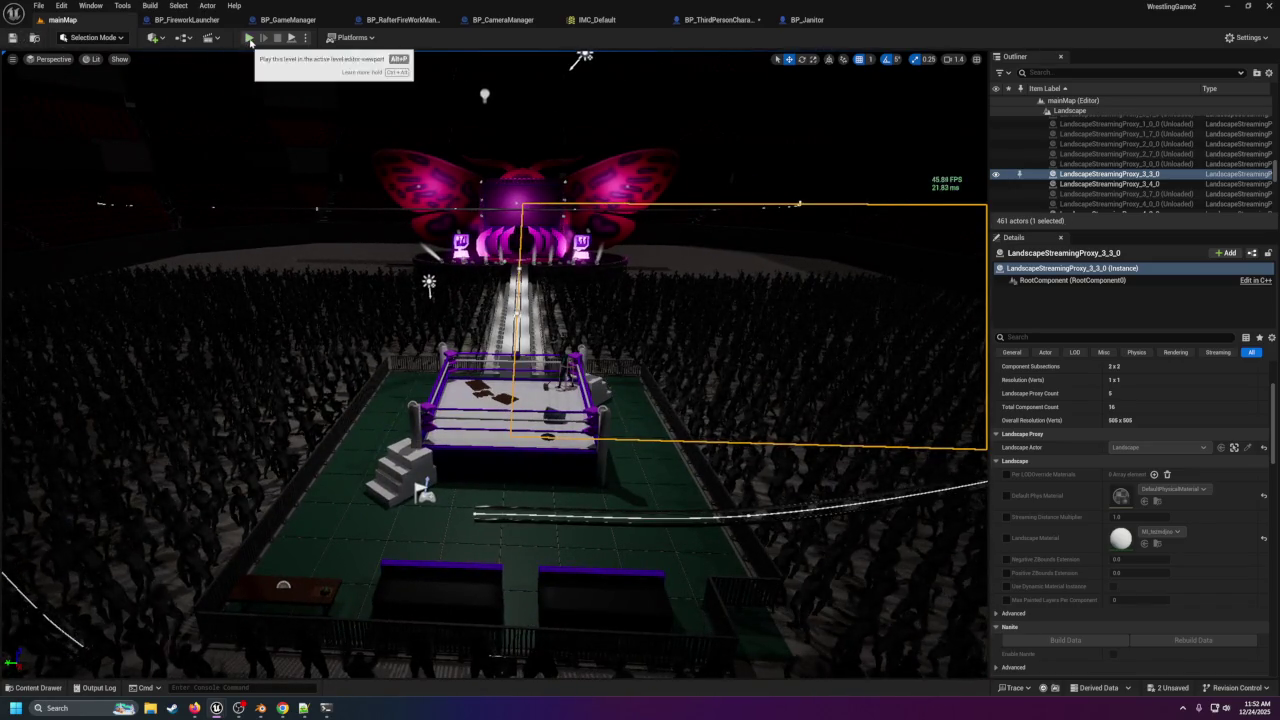
key("alt+p")
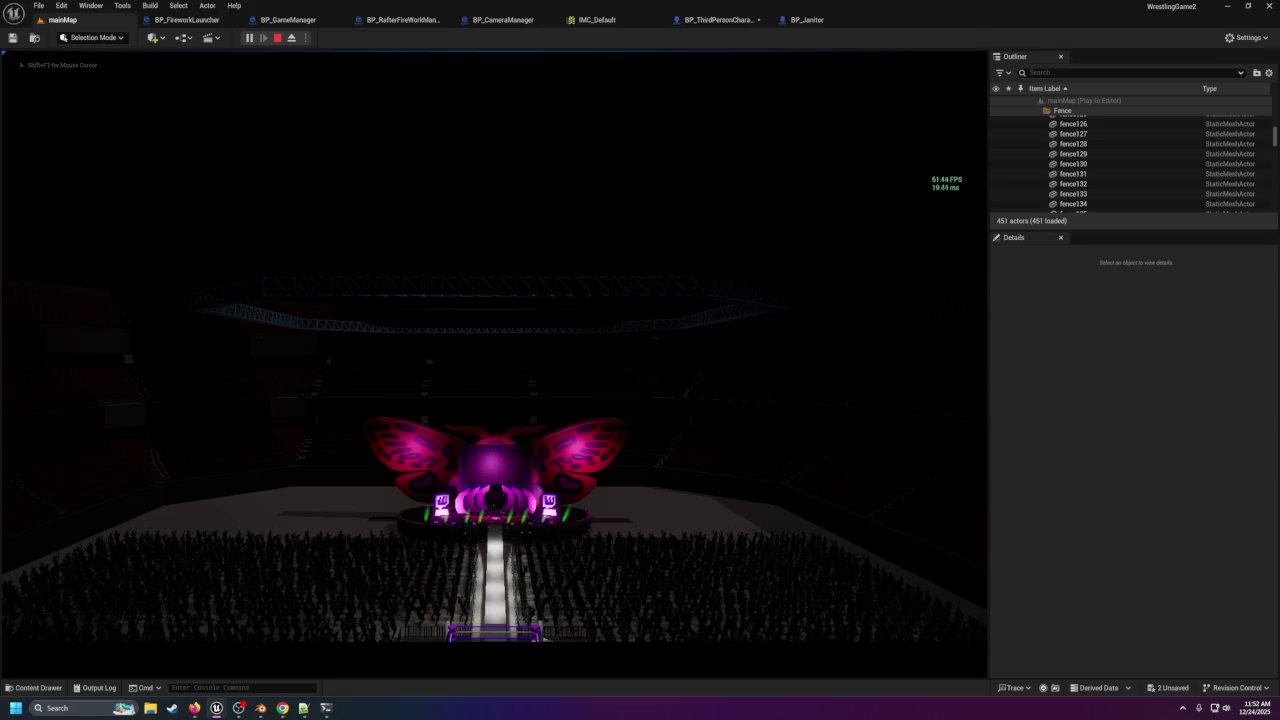
key("Escape")
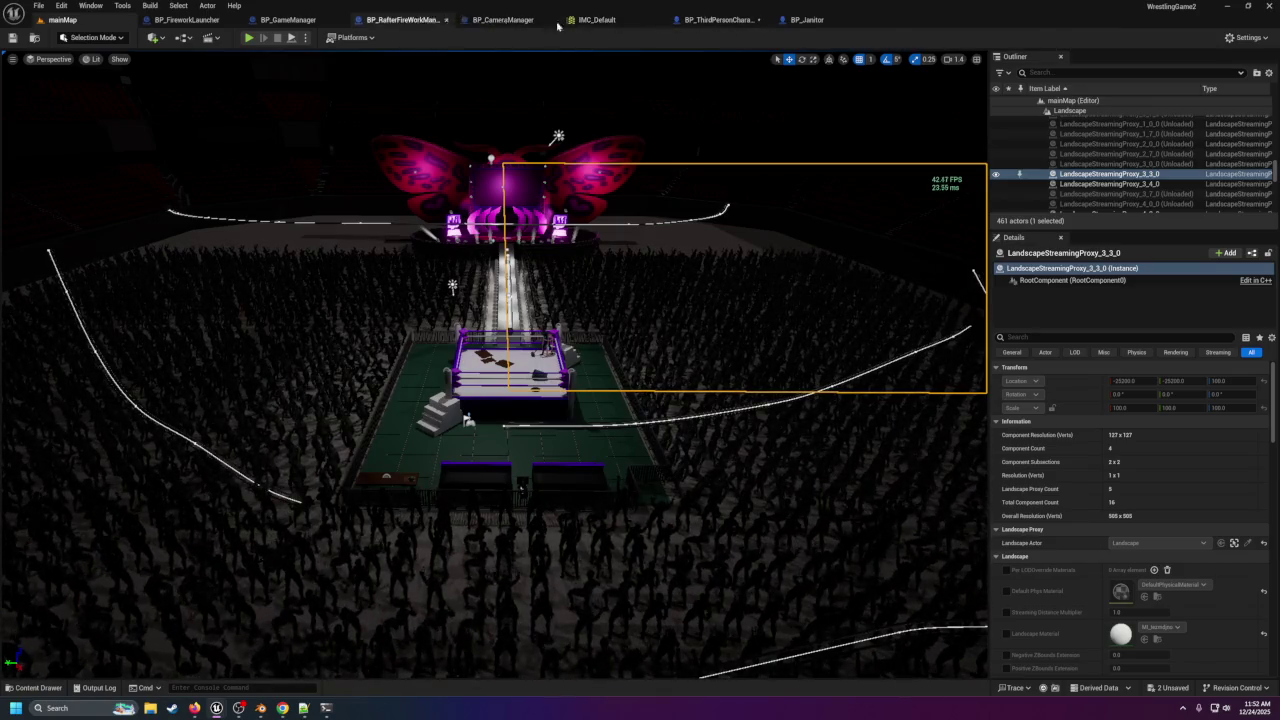
left_click(718, 19)
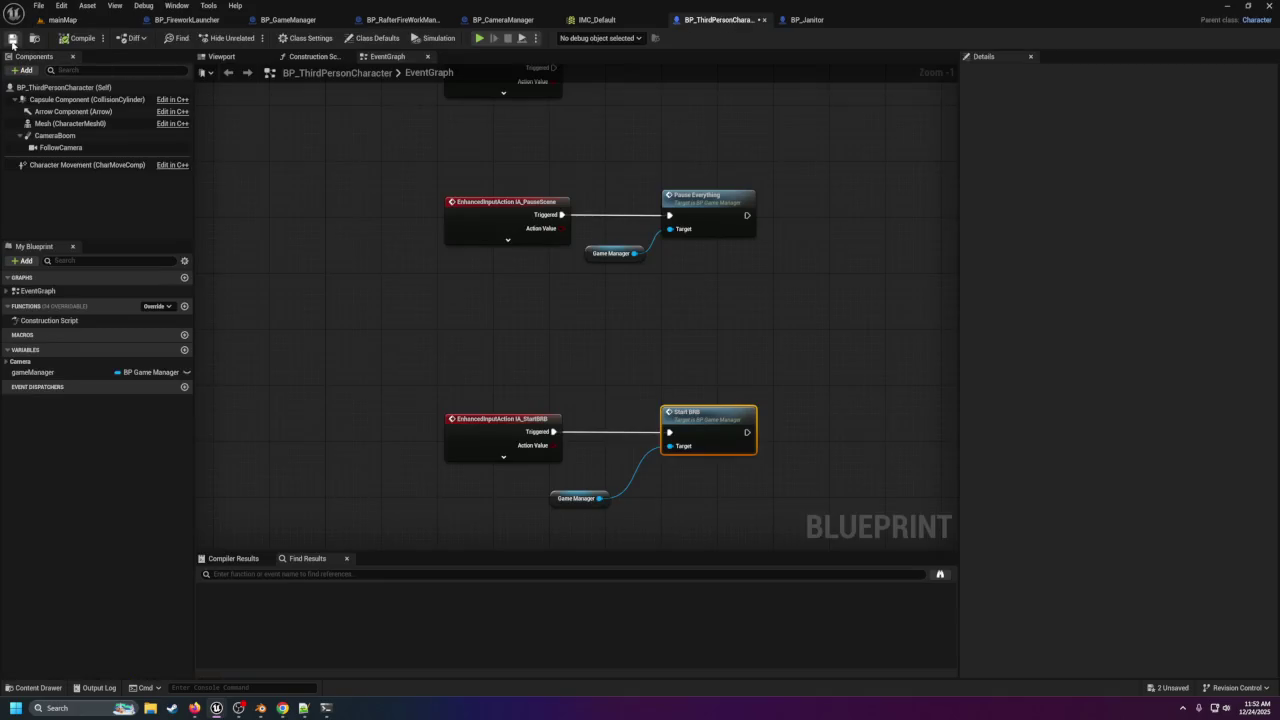
Jump to the StartBRB event in BP_CameraManager and frame its timer and Branch nodes.
left_click(288, 20)
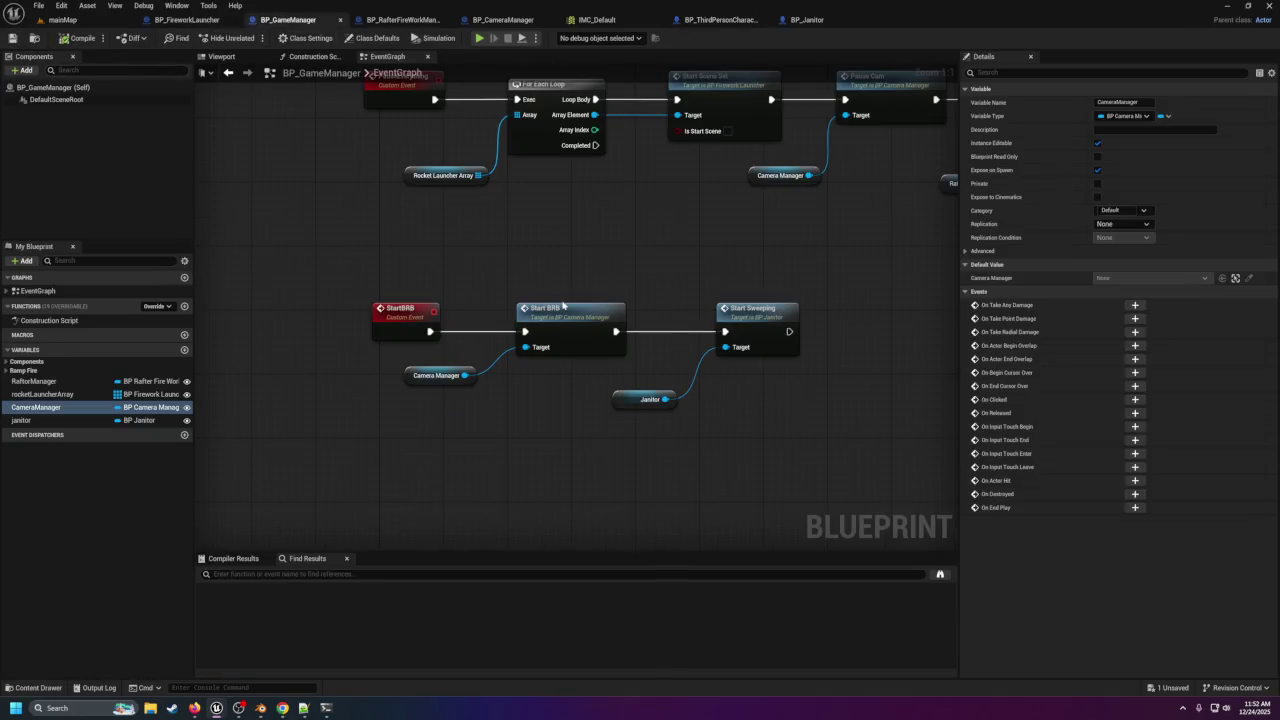
double_click(565, 310)
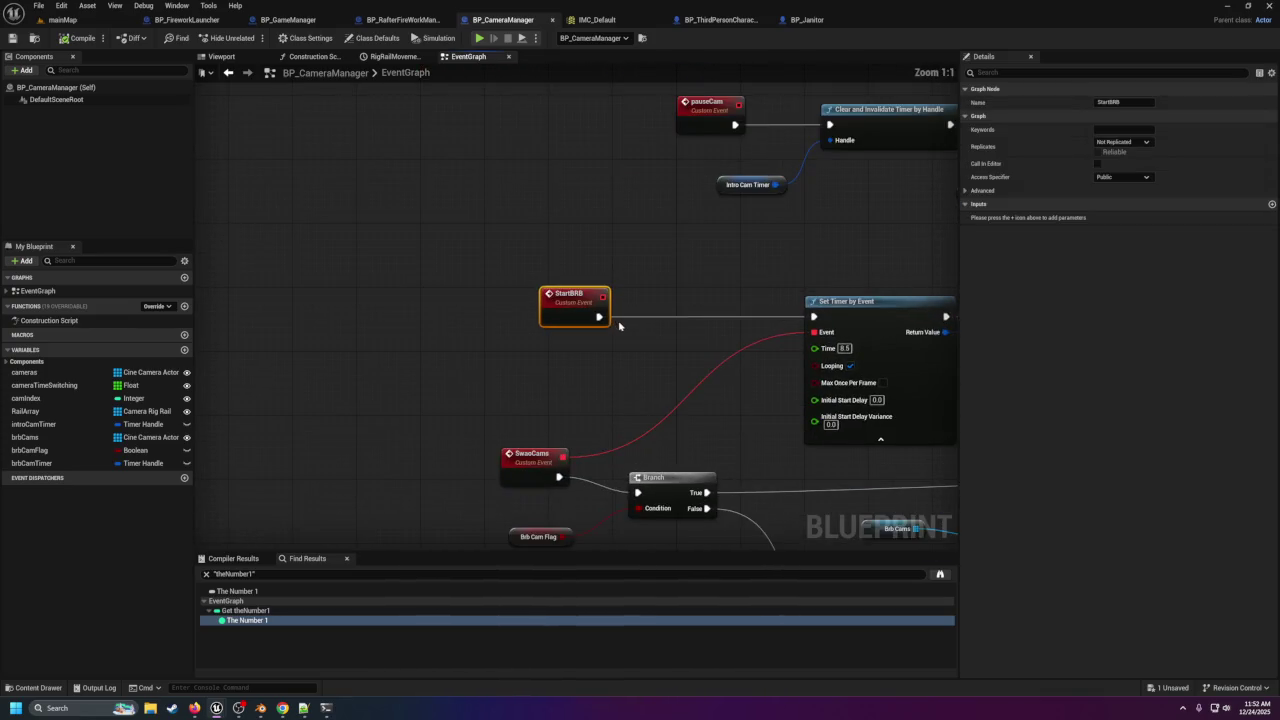
left_click_drag(666, 371, 591, 327)
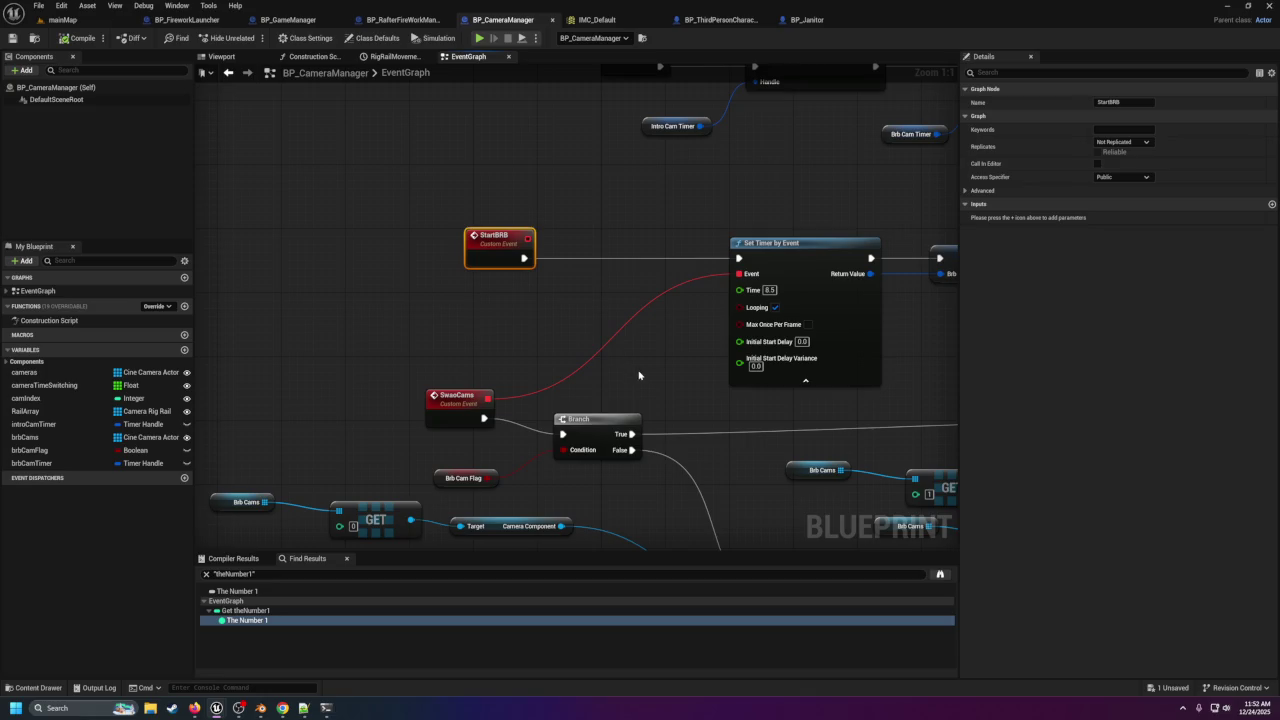
mouse_move(639, 375)
left_mouse_down()
mouse_move(560, 234)
mouse_move(297, 78)
left_mouse_up()
mouse_move(726, 63)
left_mouse_down()
mouse_move(750, 280)
mouse_move(950, 278)
left_mouse_up()
scroll(950, 278, "down", 2)
left_click_drag(514, 280, 779, 316)
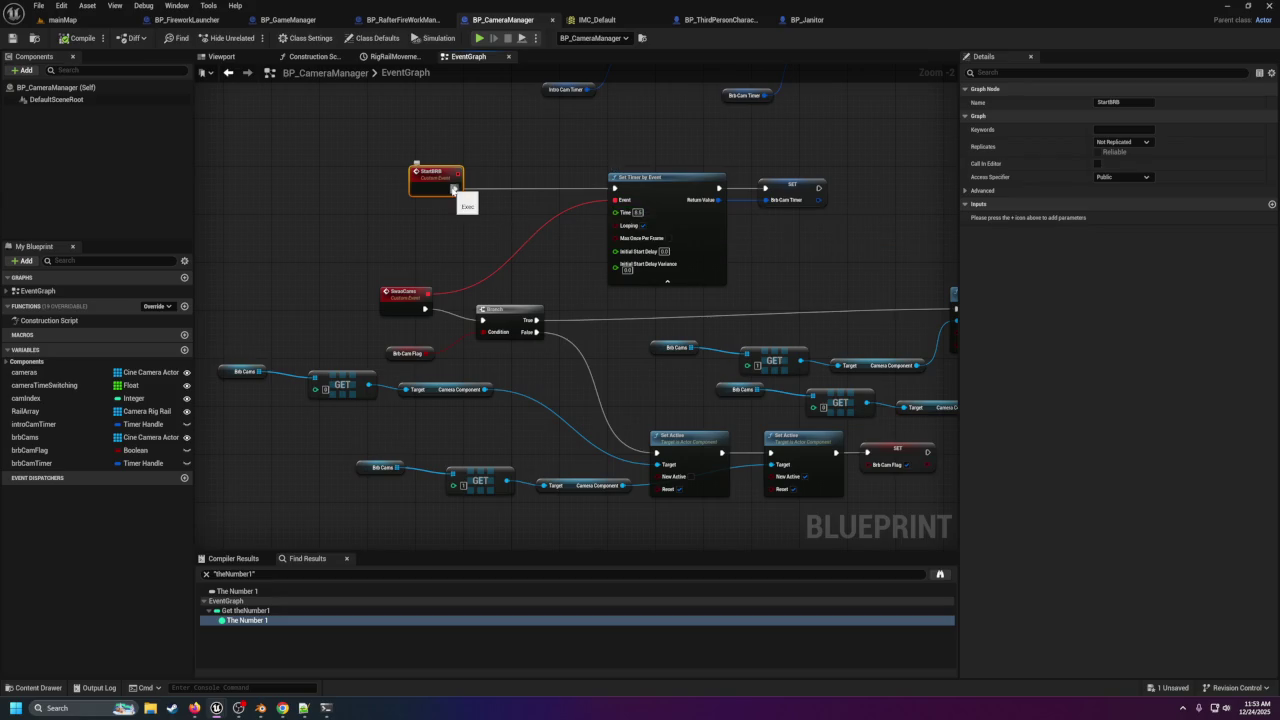
Wire the brbCamTimer SET node's execution into the Branch and save BP_CameraManager.
mouse_move(454, 189)
left_mouse_down()
mouse_move(498, 252)
mouse_move(483, 319)
mouse_move(455, 190)
left_mouse_up()
left_click(480, 217)
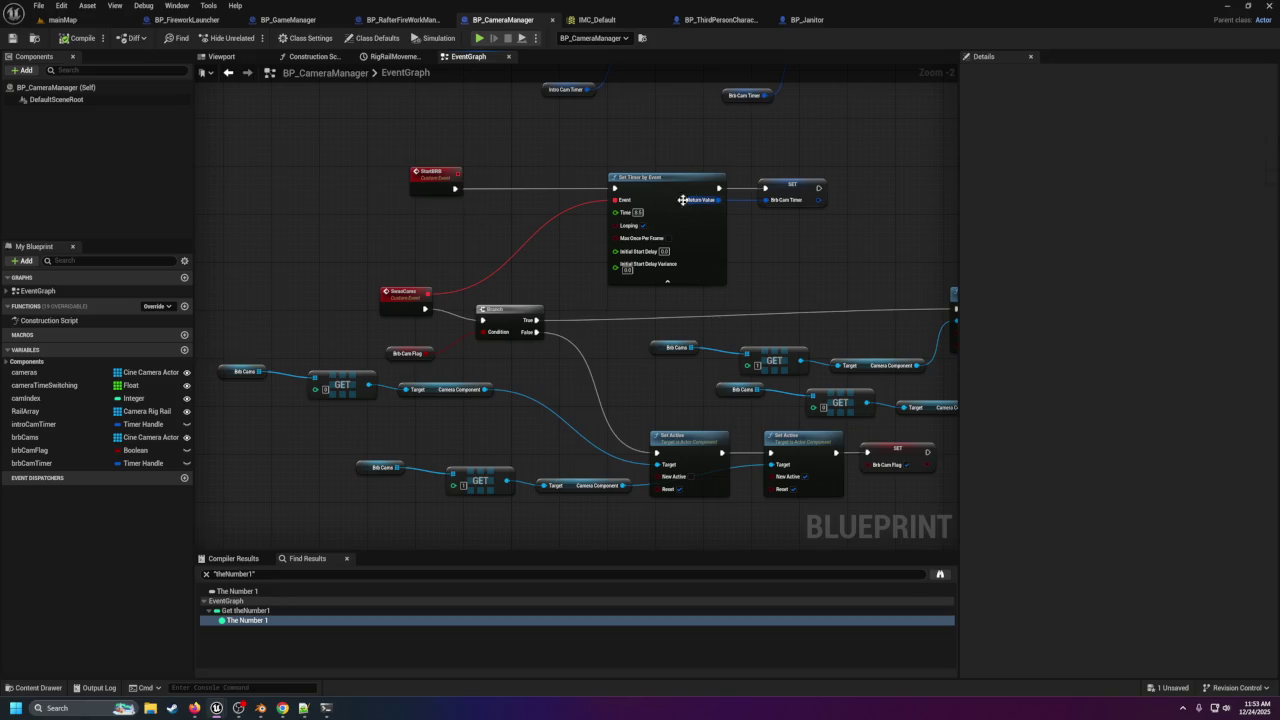
left_click(652, 222)
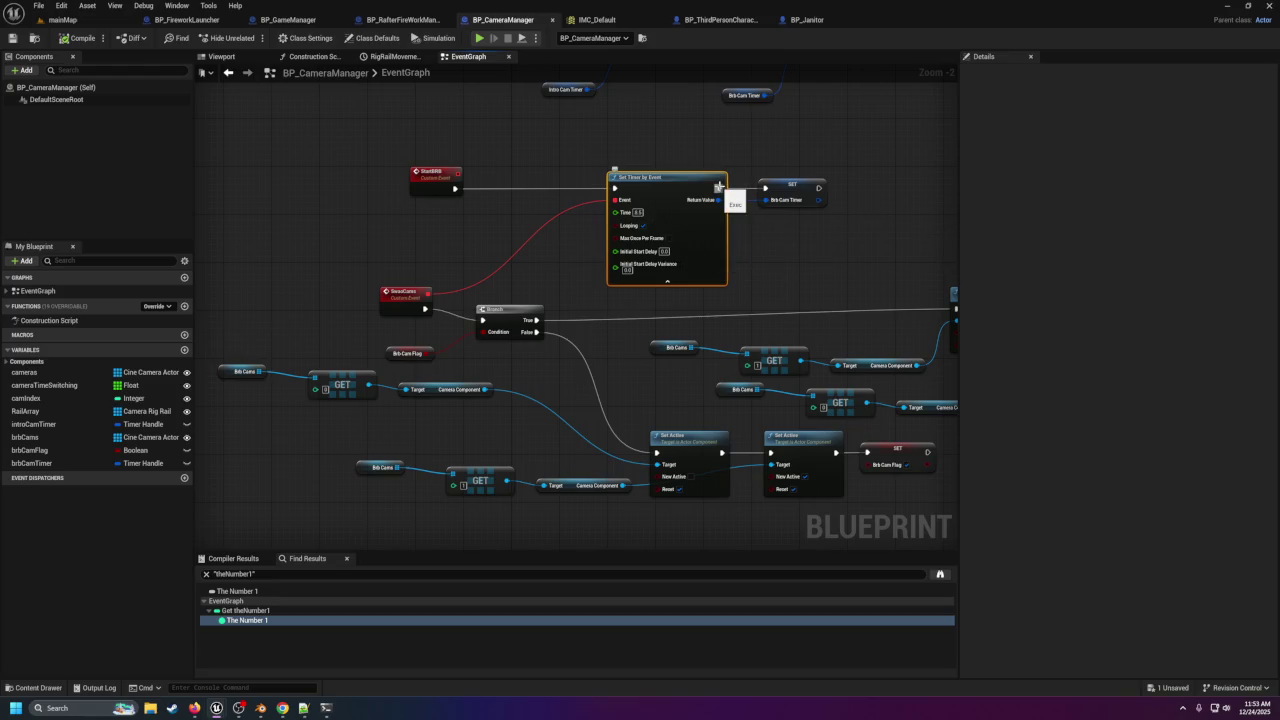
mouse_move(819, 188)
left_mouse_down()
mouse_move(561, 316)
mouse_move(482, 319)
left_mouse_up()
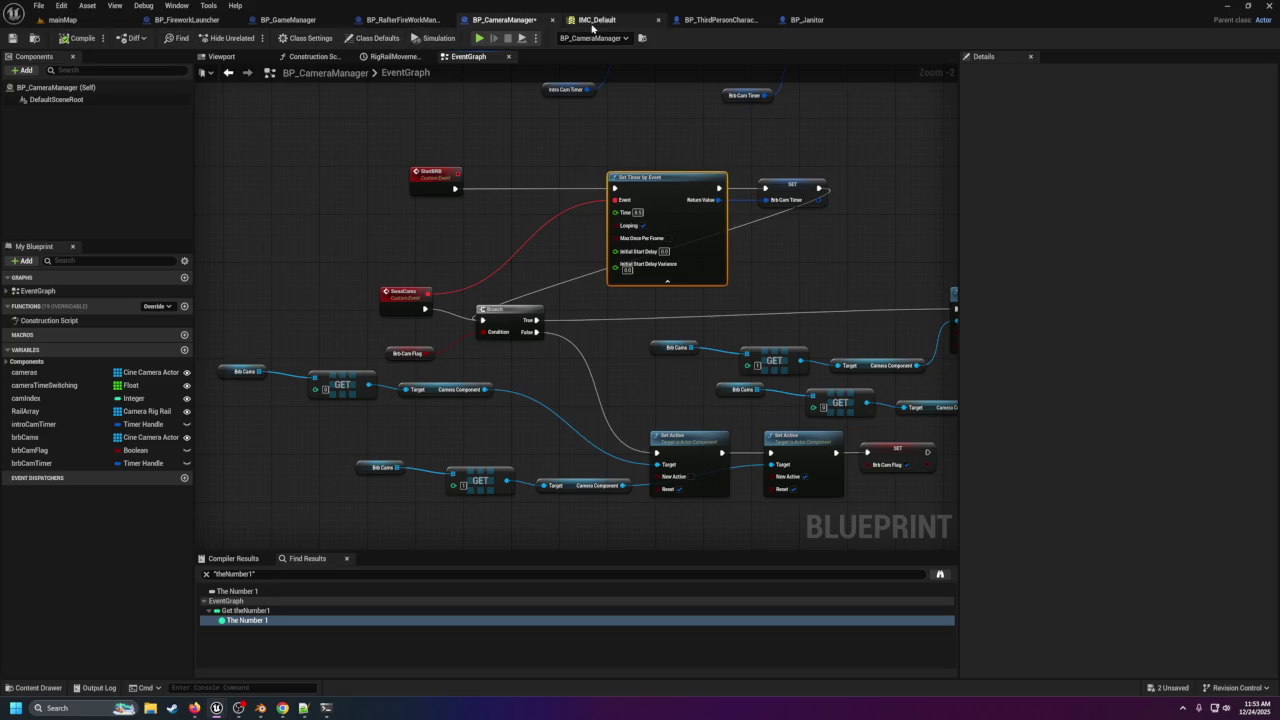
left_click(14, 40)
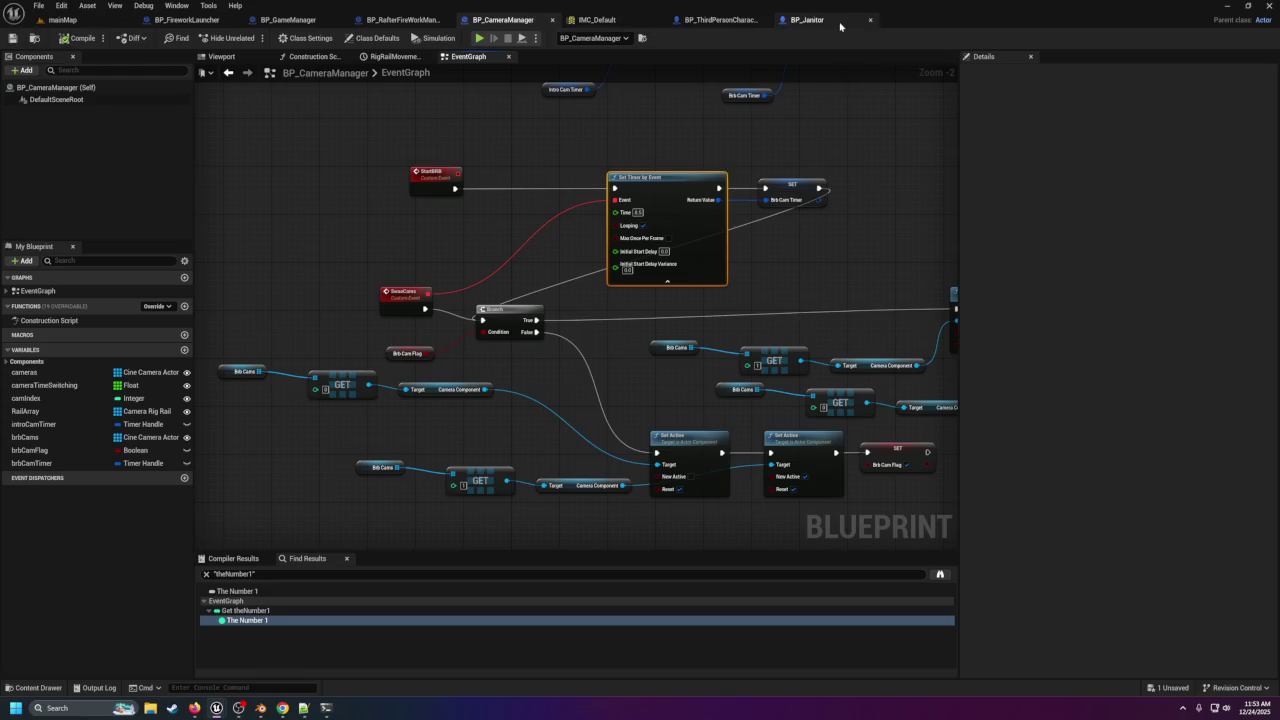
left_click(806, 20)
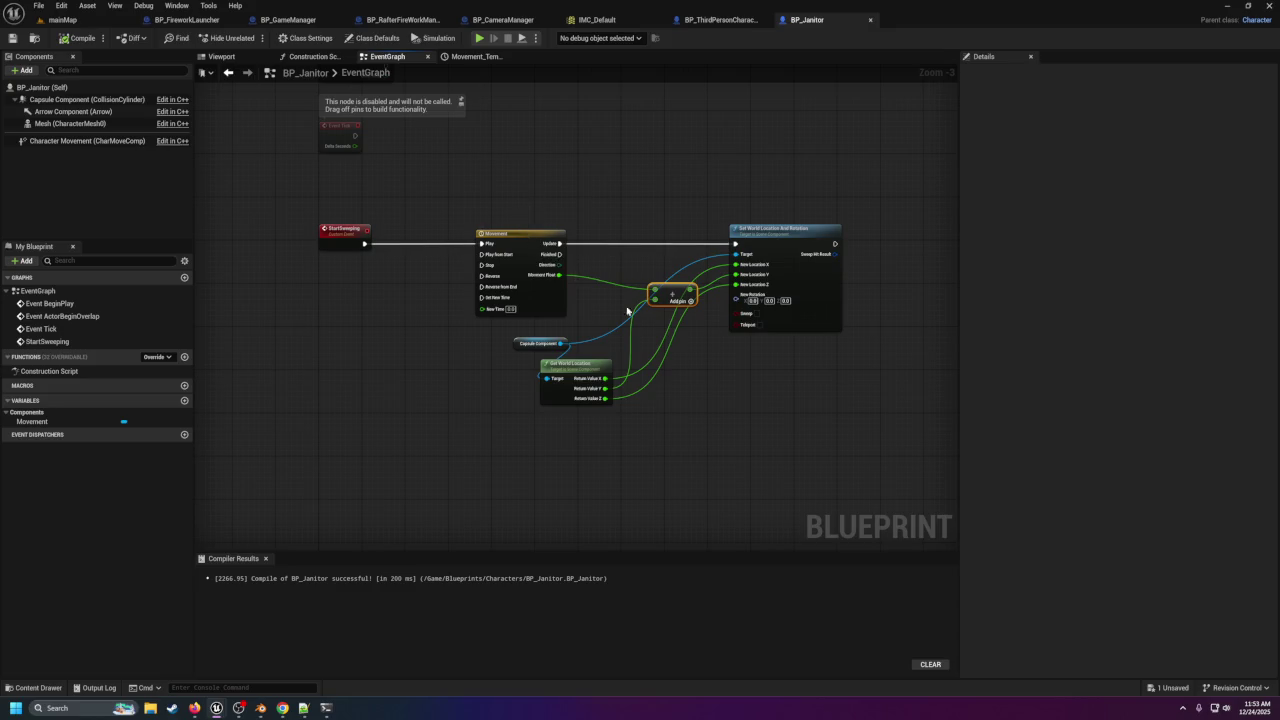
Break the Movement Float link on BP_Janitor's Add node and set its top input to 1.
scroll(665, 322, "up", 3)
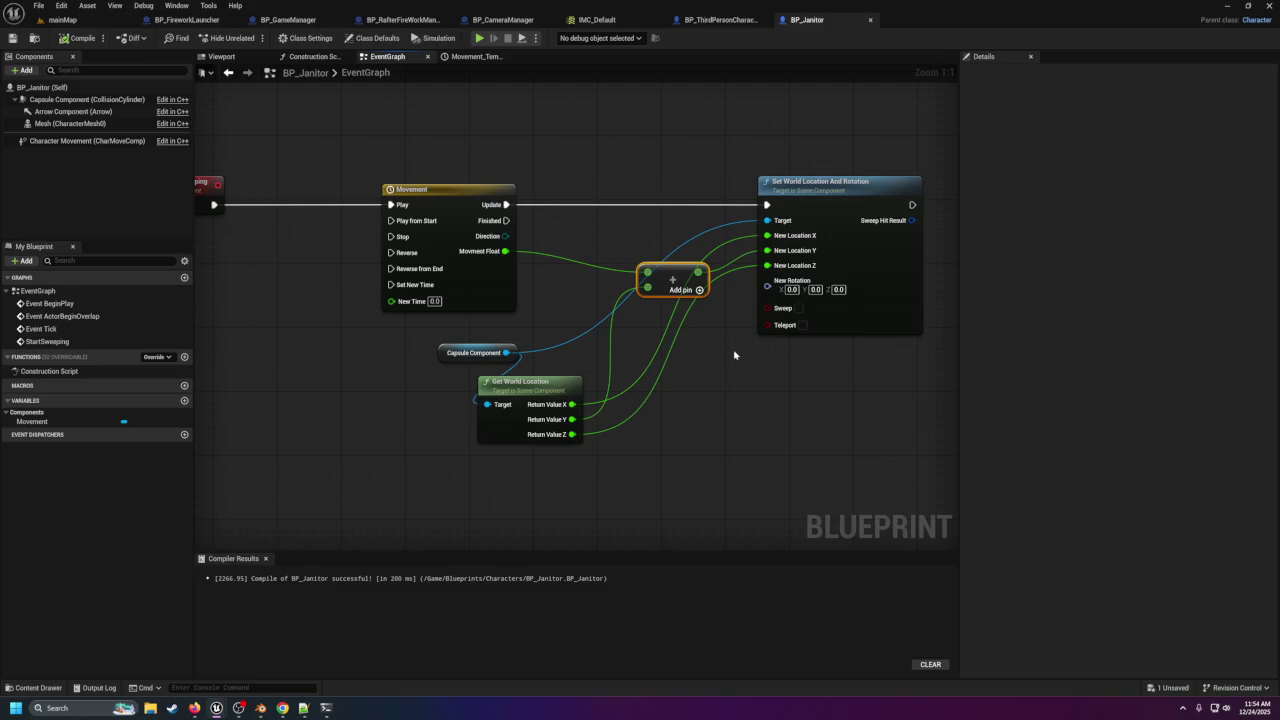
right_click(647, 274)
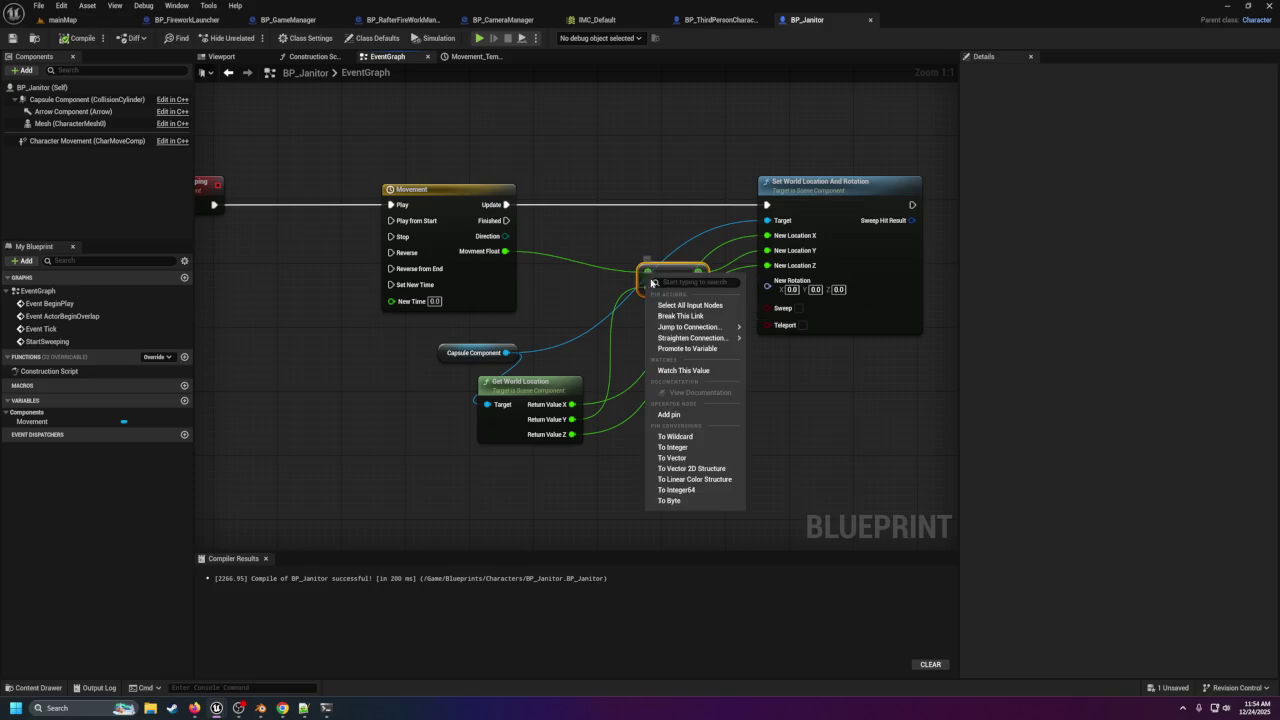
left_click(680, 315)
left_click(663, 273)
type("1")
key("Return")
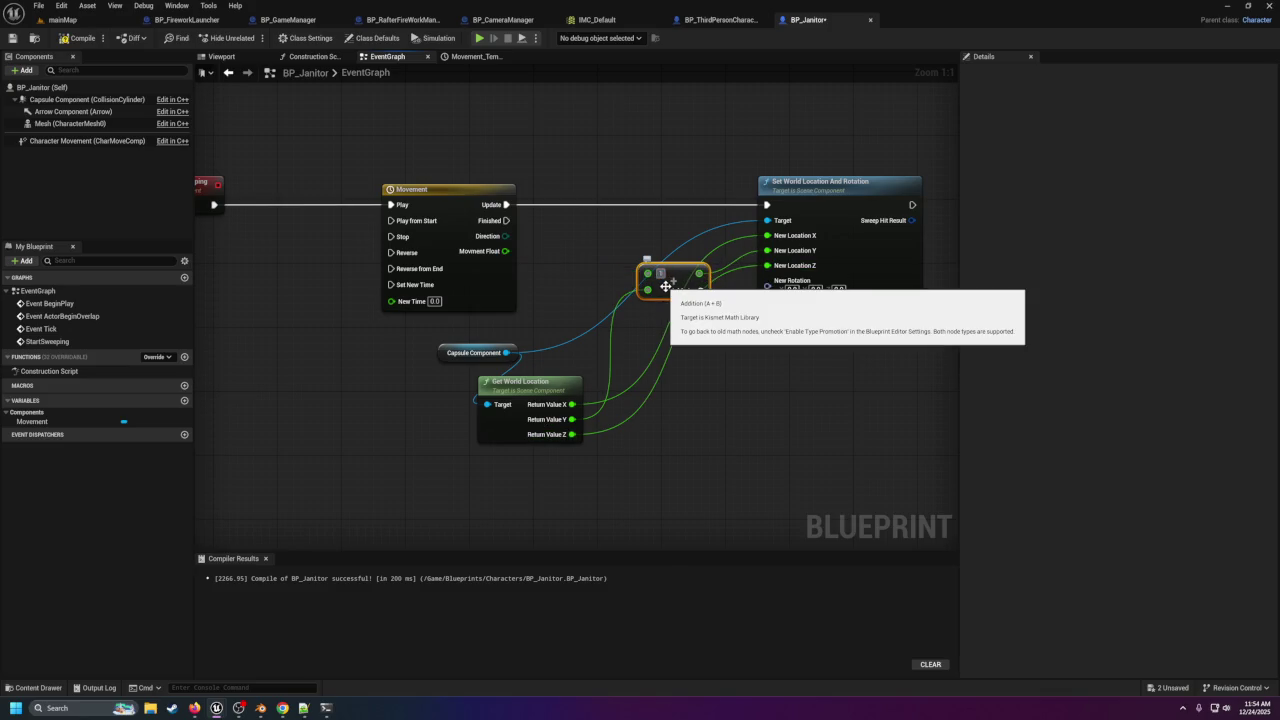
left_click(787, 349)
Compile and save BP_Janitor, then return to mainMap.
left_click(80, 38)
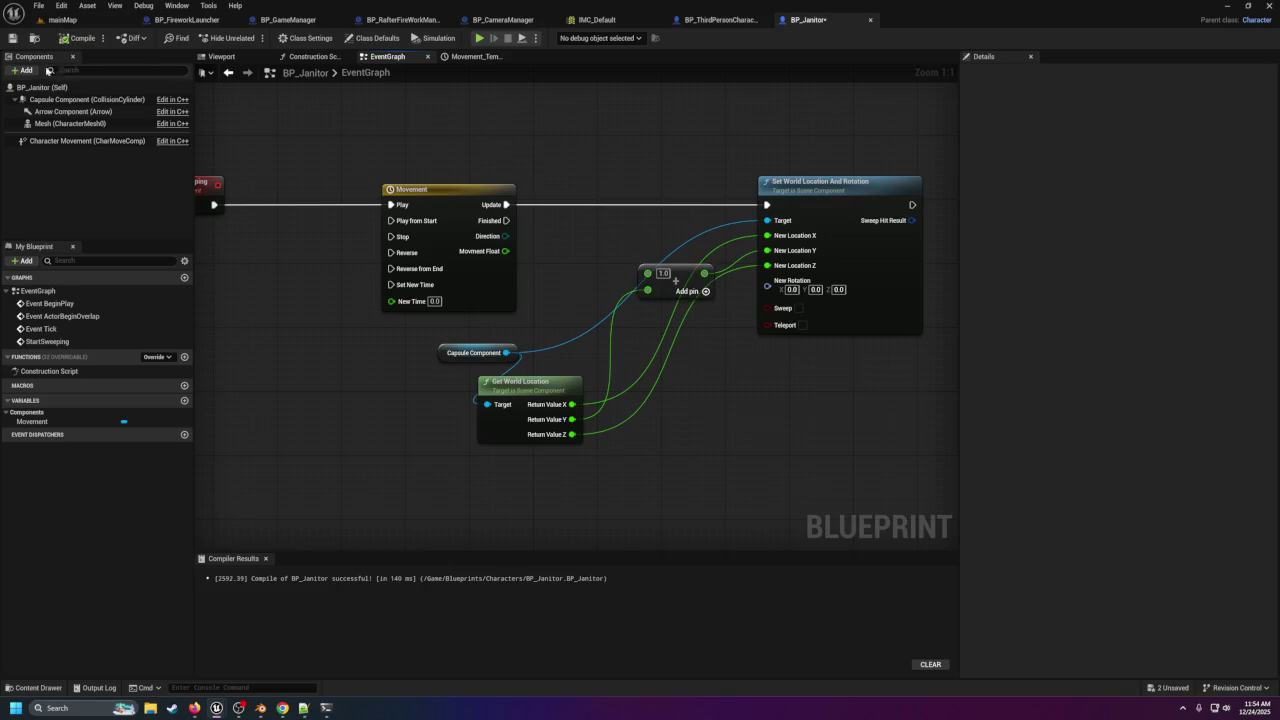
left_click(12, 38)
left_click(55, 19)
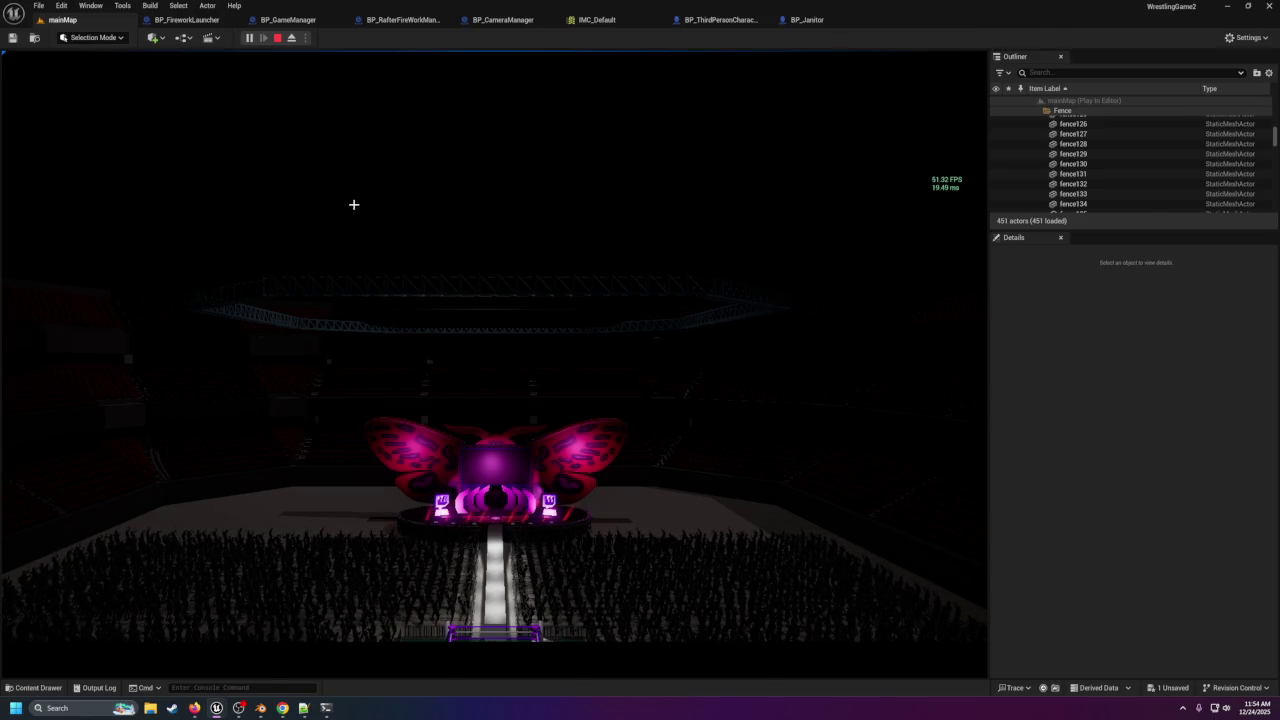
Stop the play test and review the ringside CineCameraActor's Details settings.
key("Escape")
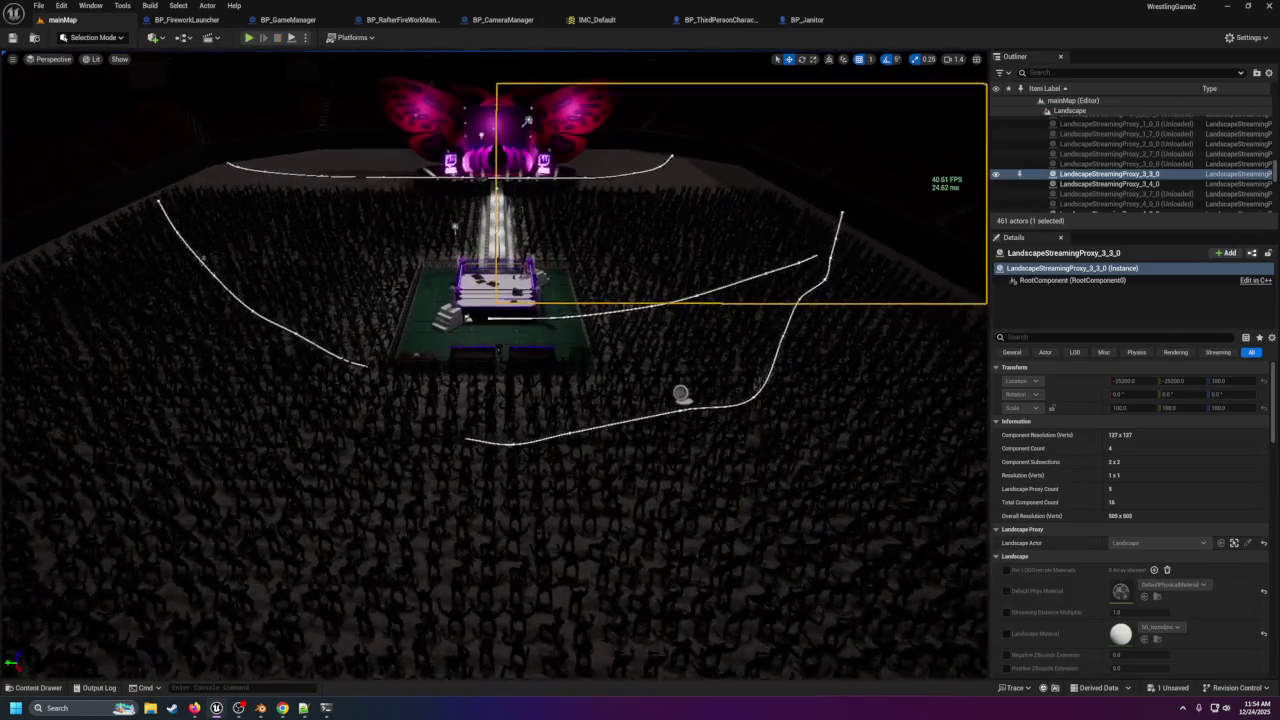
left_click(507, 347)
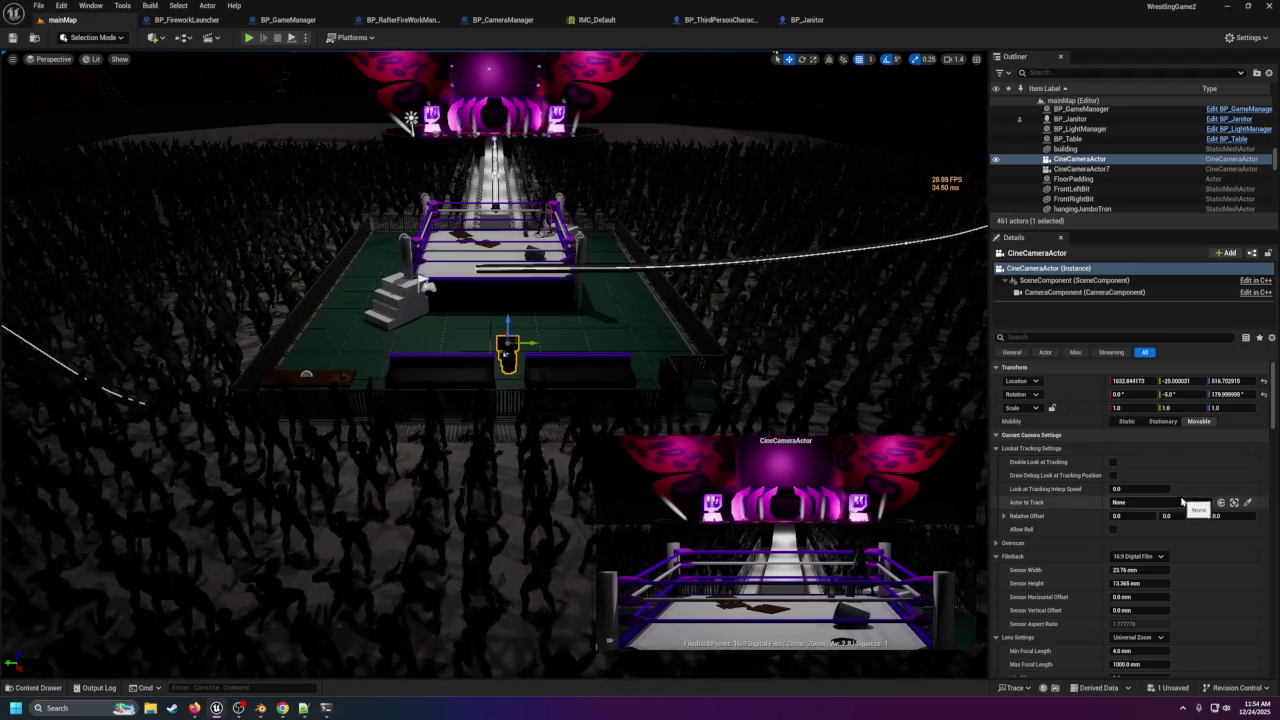
scroll(1170, 490, "down", 4)
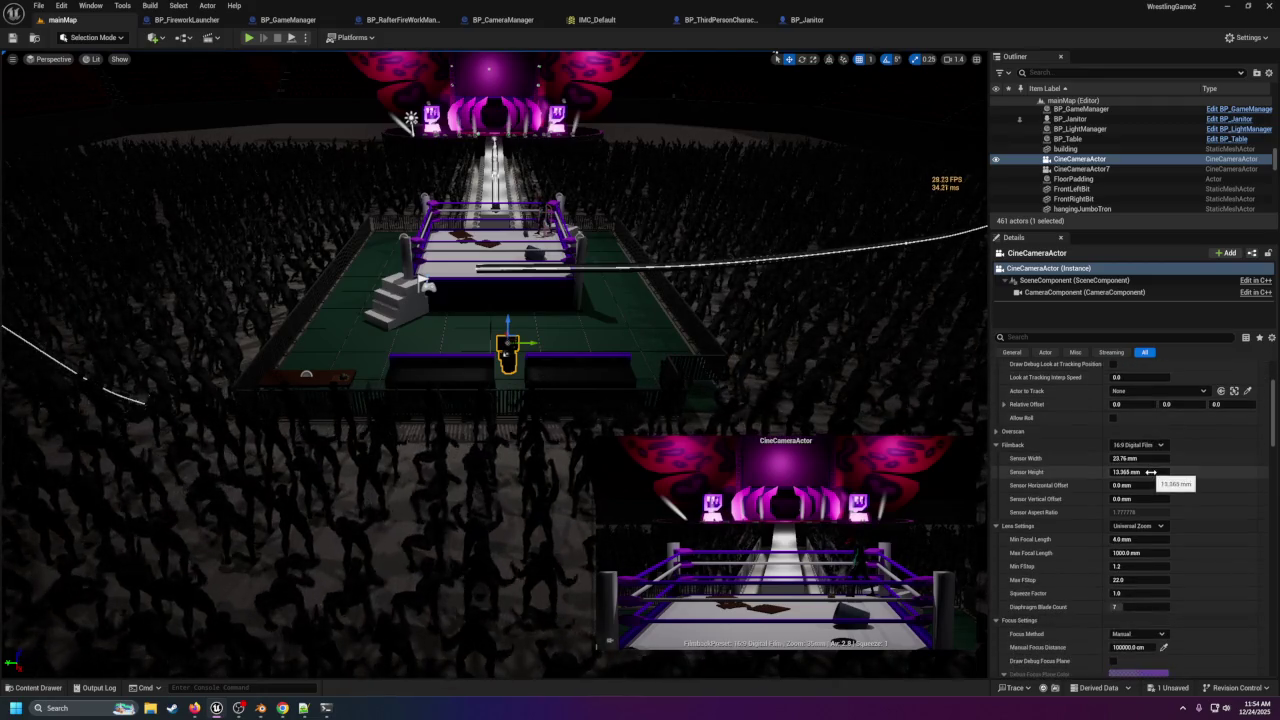
scroll(1150, 472, "up", 4)
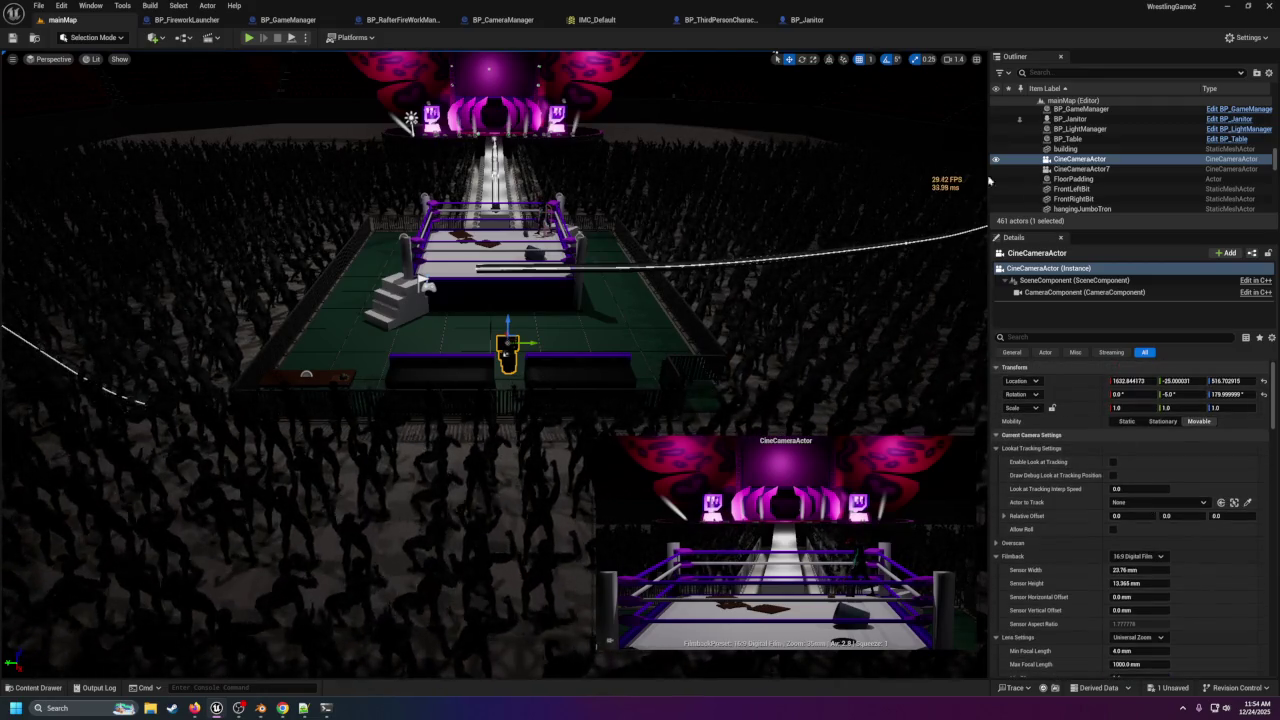
left_click(290, 20)
left_click(495, 20)
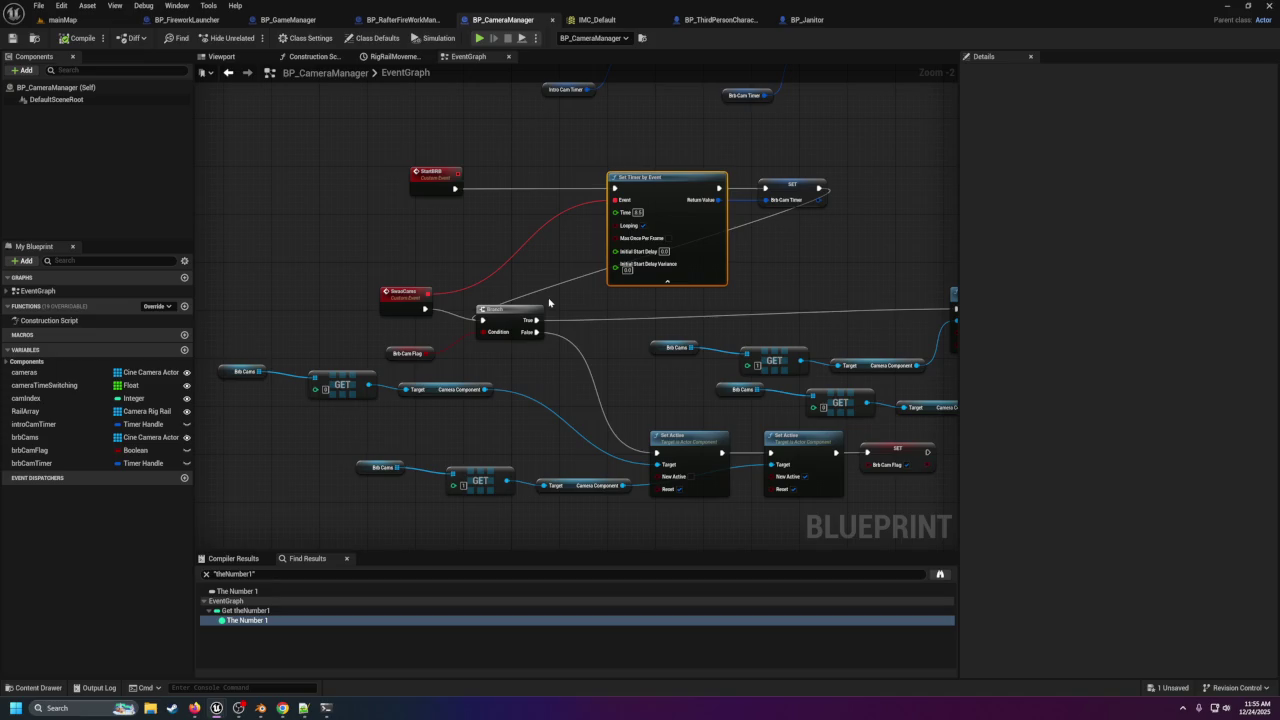
Add a key at time 0, value 0 on the Movement timeline curve, discarding the key at 20.
left_click(800, 19)
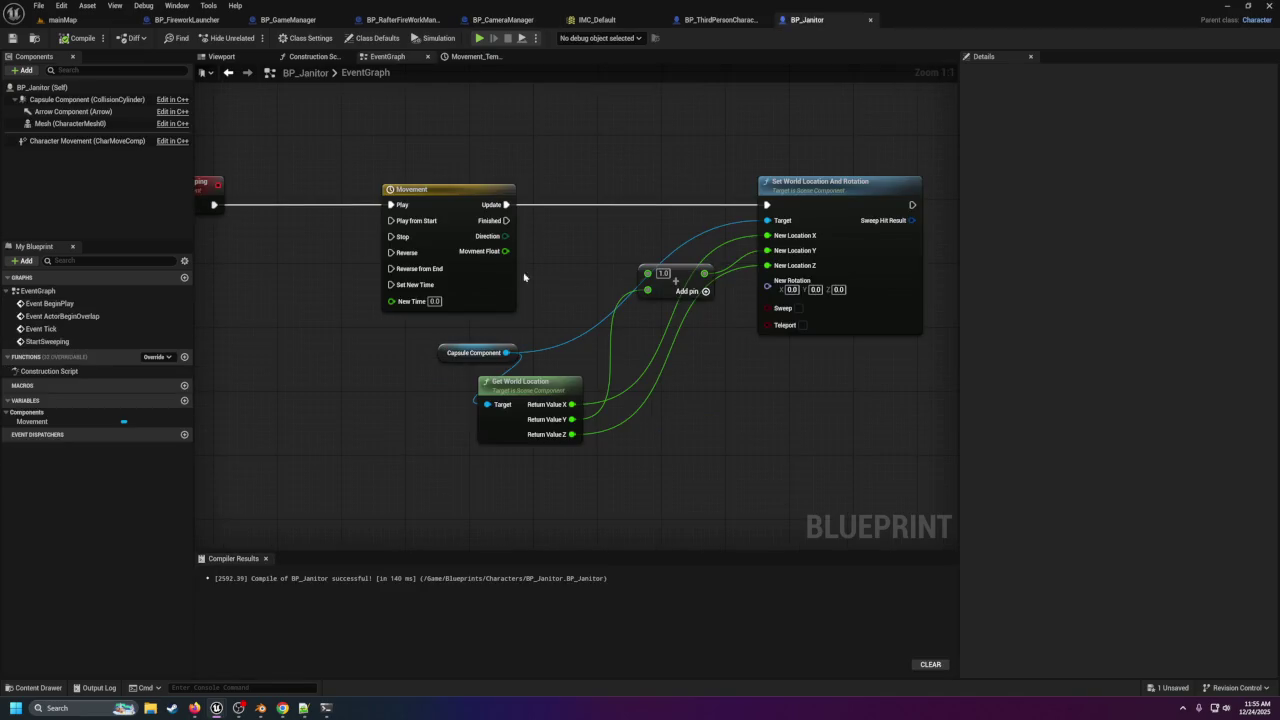
double_click(476, 268)
scroll(568, 160, "up", 5)
left_click(527, 189, "shift")
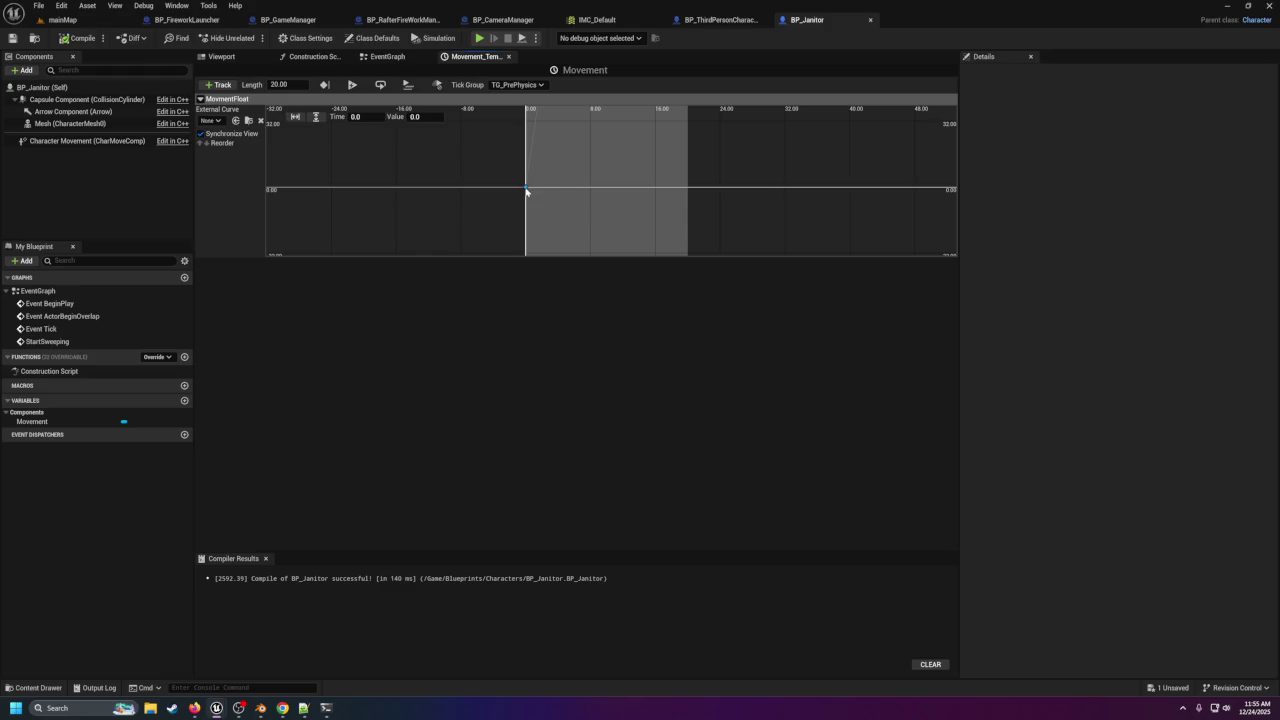
scroll(670, 146, "down", 5)
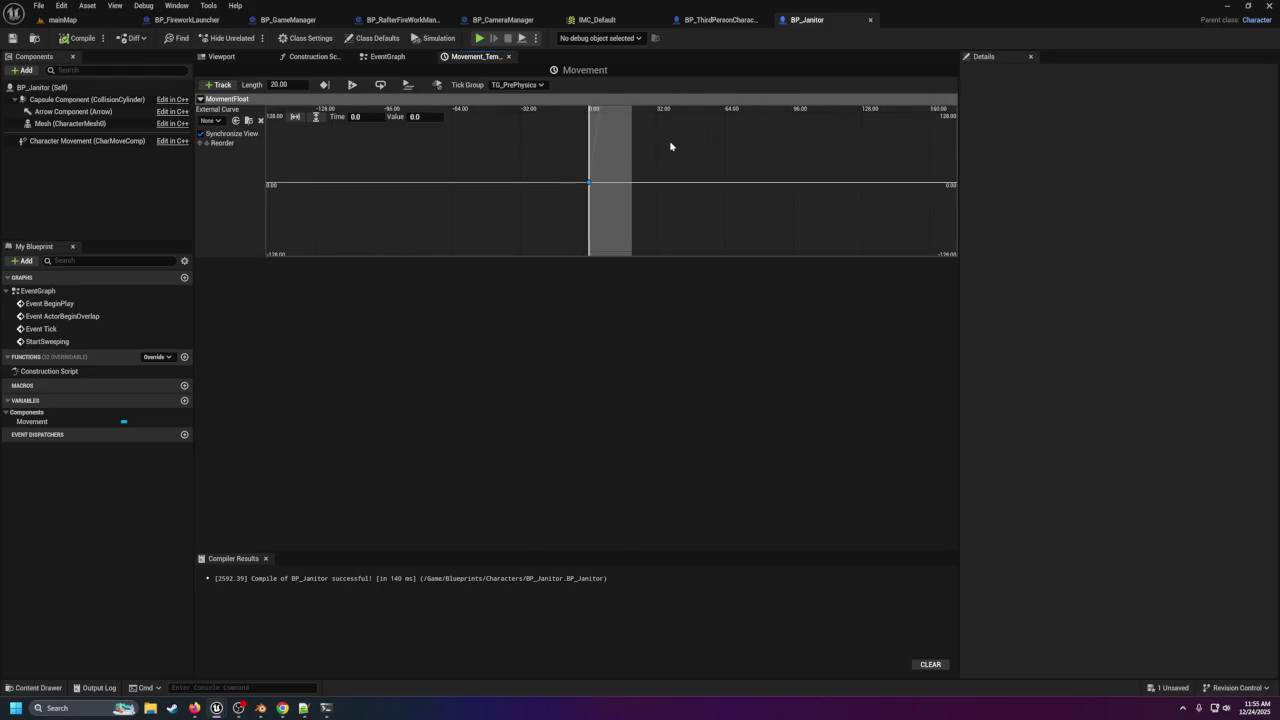
left_click(571, 180, "shift")
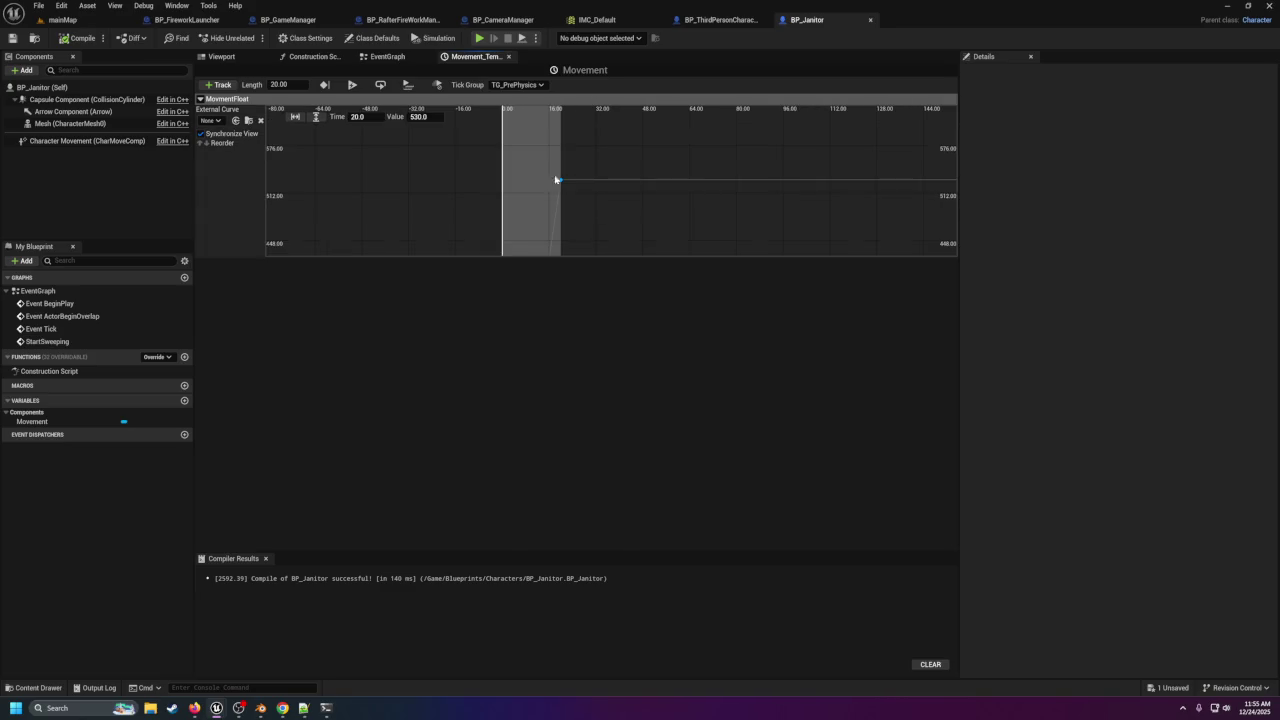
key("ctrl+z")
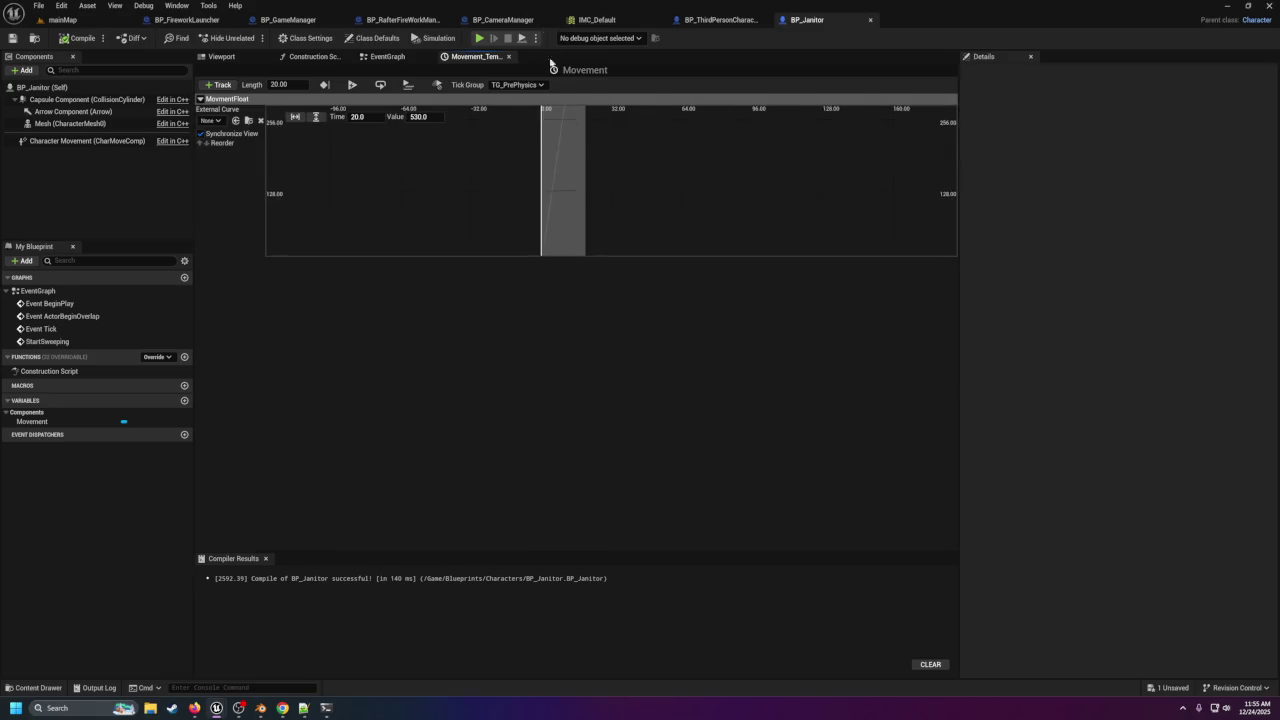
Return to BP_Janitor's Event Graph and bring up the Notepad++ notes.
left_click(720, 20)
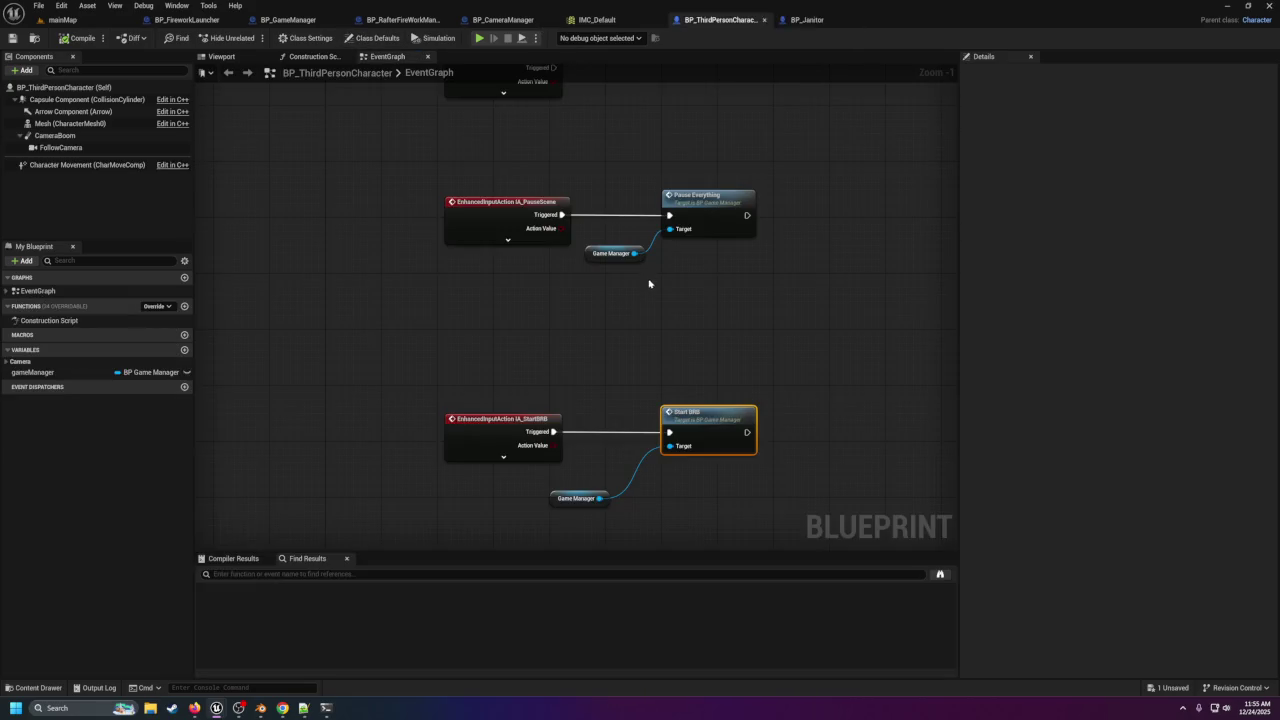
left_click(806, 20)
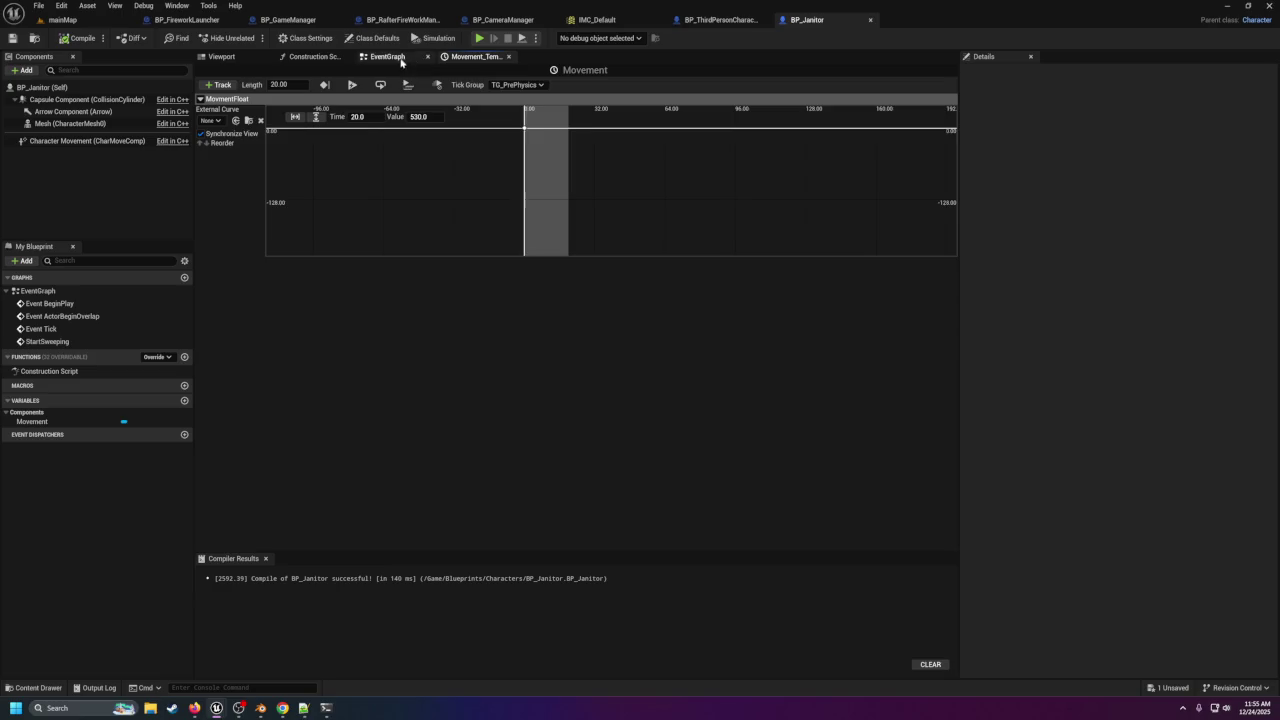
left_click(388, 56)
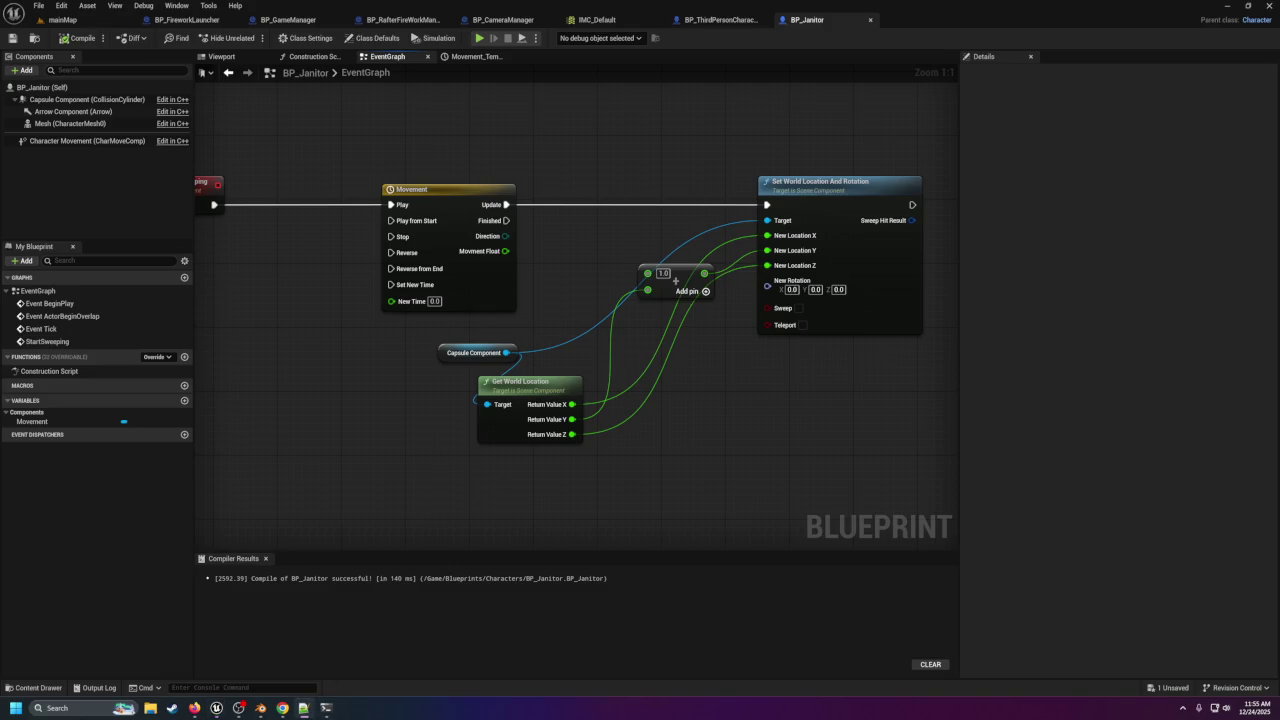
left_click(303, 707)
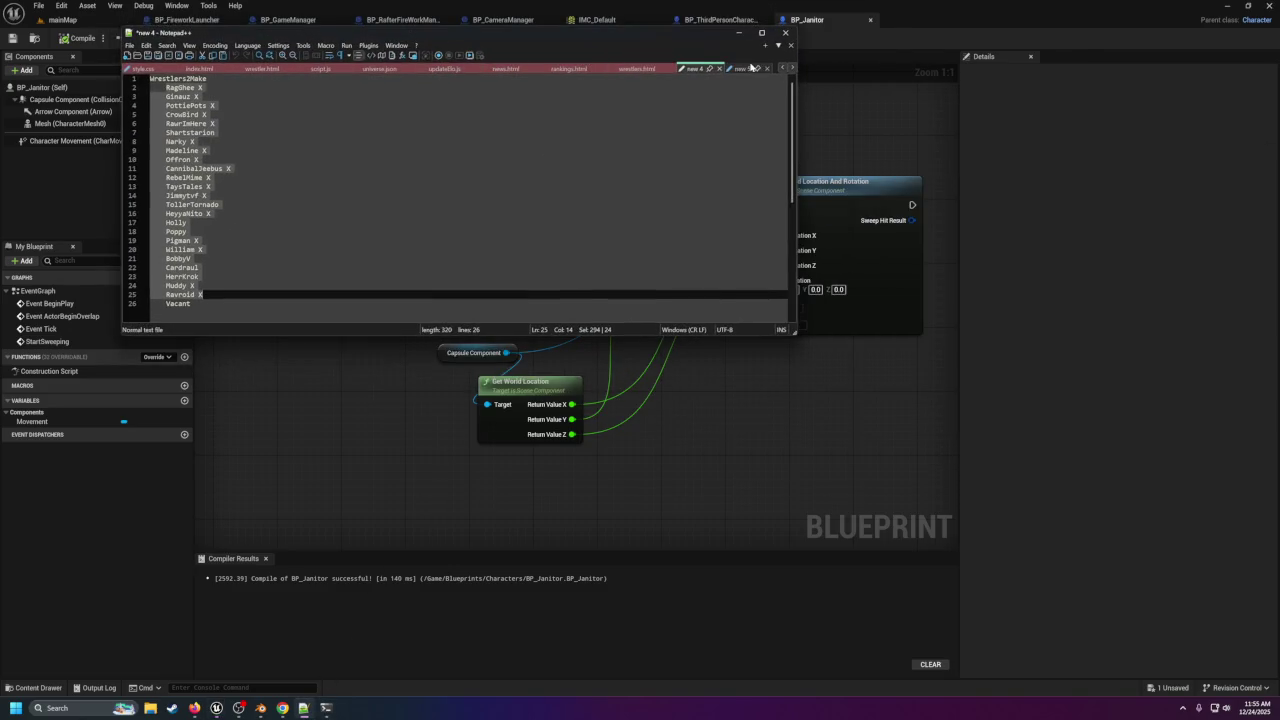
Add a new line below the Pyro/Confetti entry and enlarge the Notepad++ window and text.
left_click(742, 68)
left_click(267, 213)
key("Return")
key("Return")
key("Return")
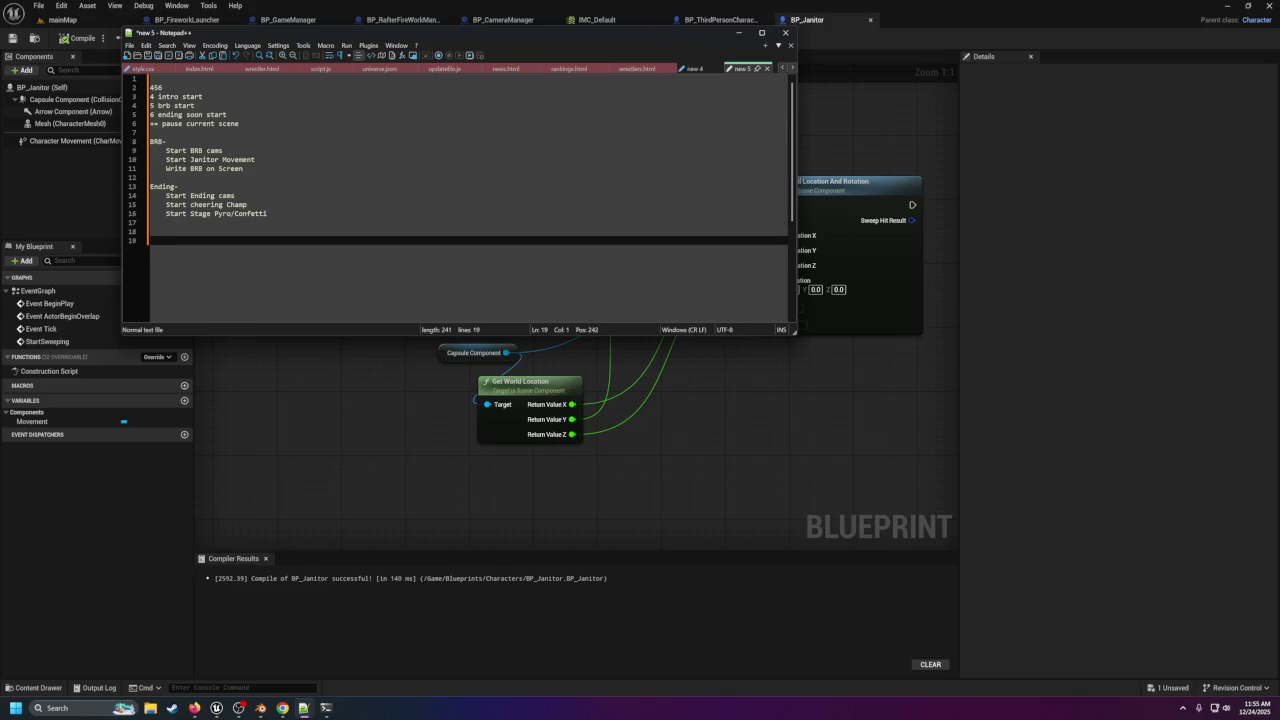
left_click(761, 32)
key("ctrl+plus")
key("ctrl+plus")
key("ctrl+plus")
key("ctrl+plus")
key("ctrl+plus")
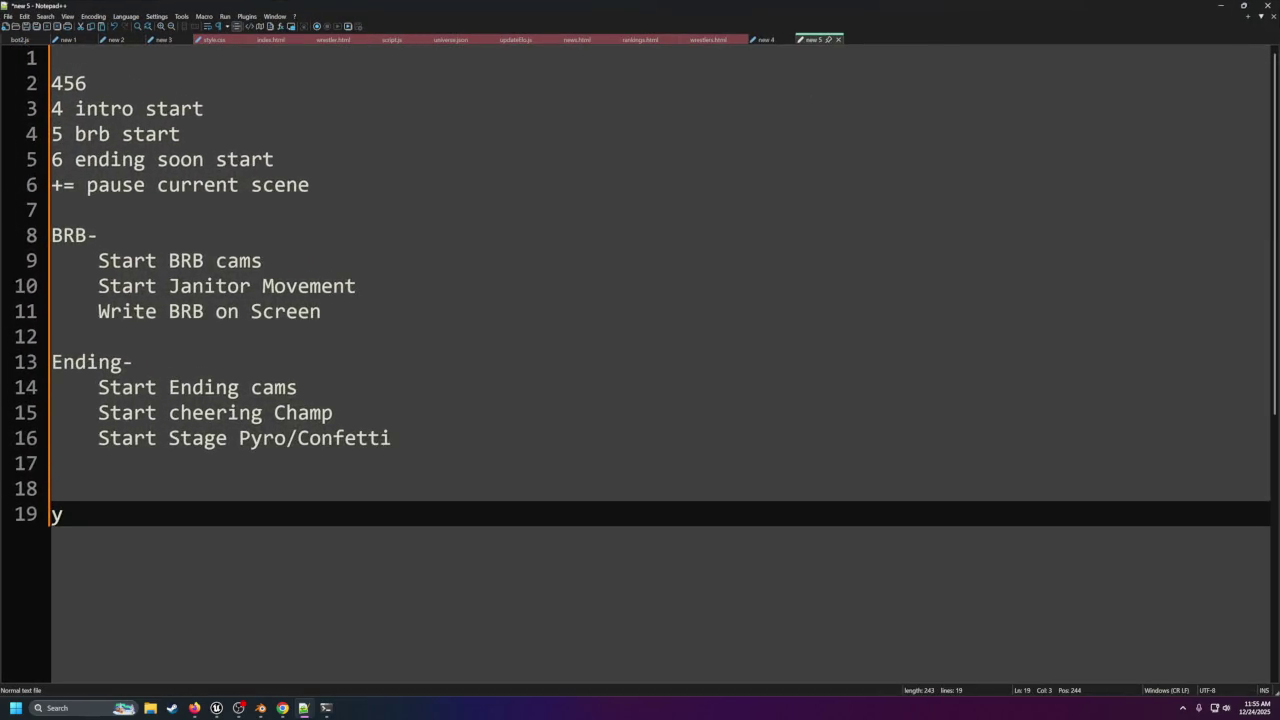
Write y = -280, x = 1,2,3,4......530, and the formula y + x = y.
type(" = -280")
key("Return")
key("Return")
key("Return")
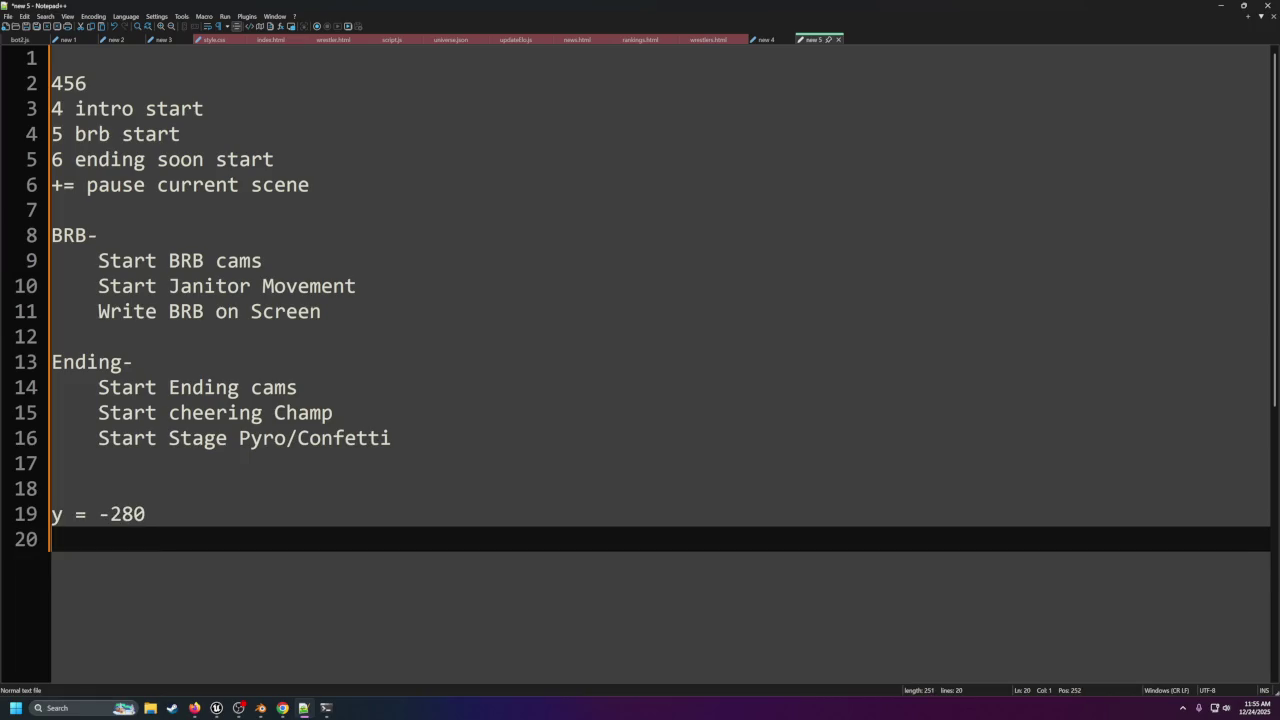
type("x ")
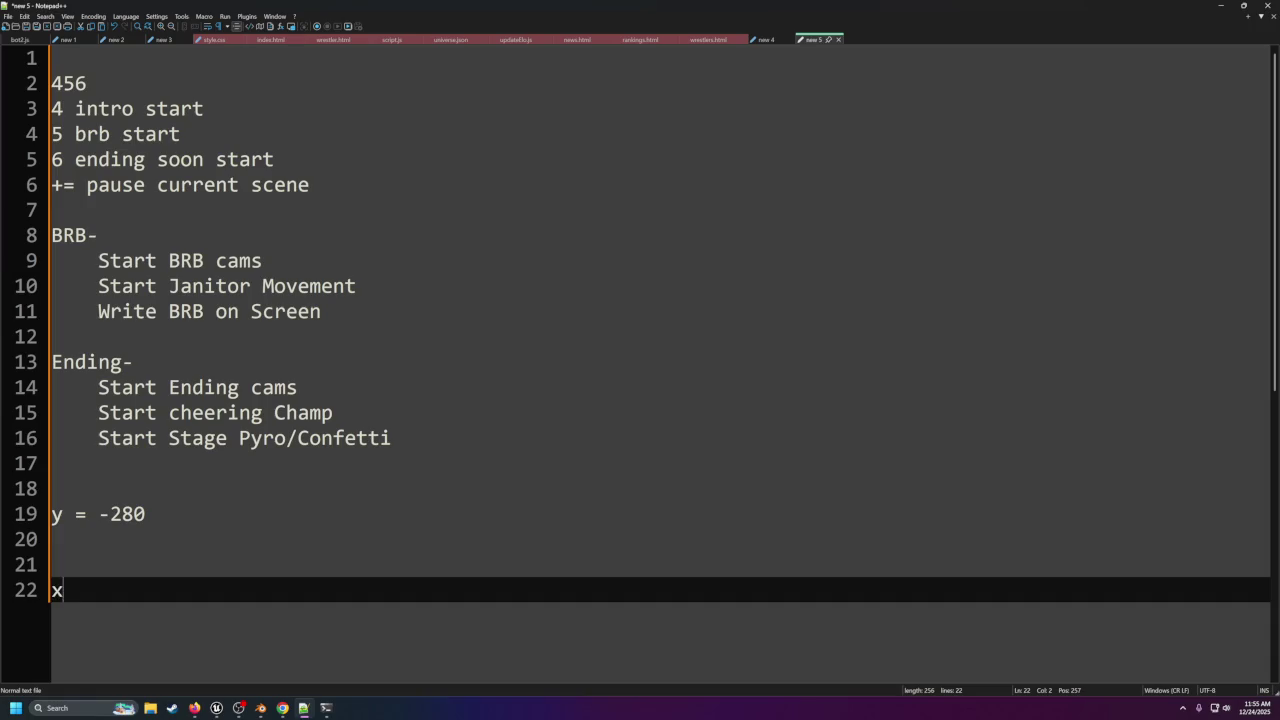
type("= ")
type("1.")
key("Insert")
key("BackSpace")
type(",2,3,4......")
type("54")
key("BackSpace")
type("30")
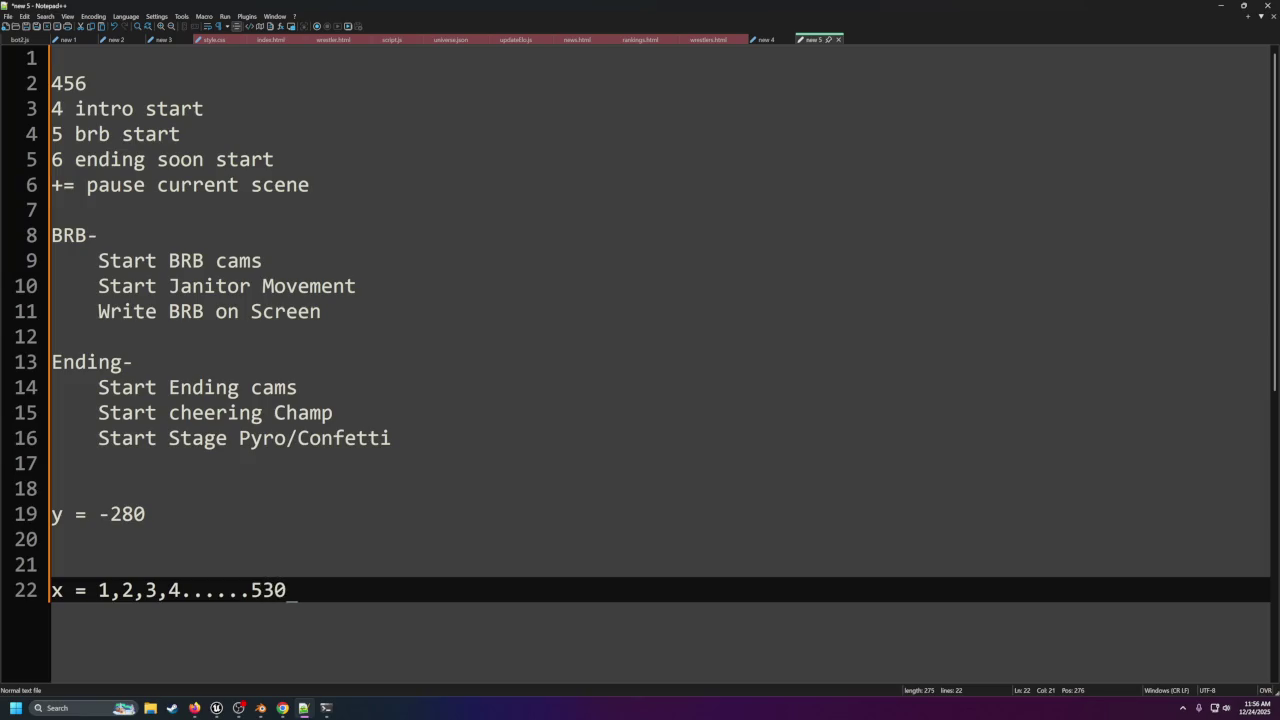
key("Return")
key("Return")
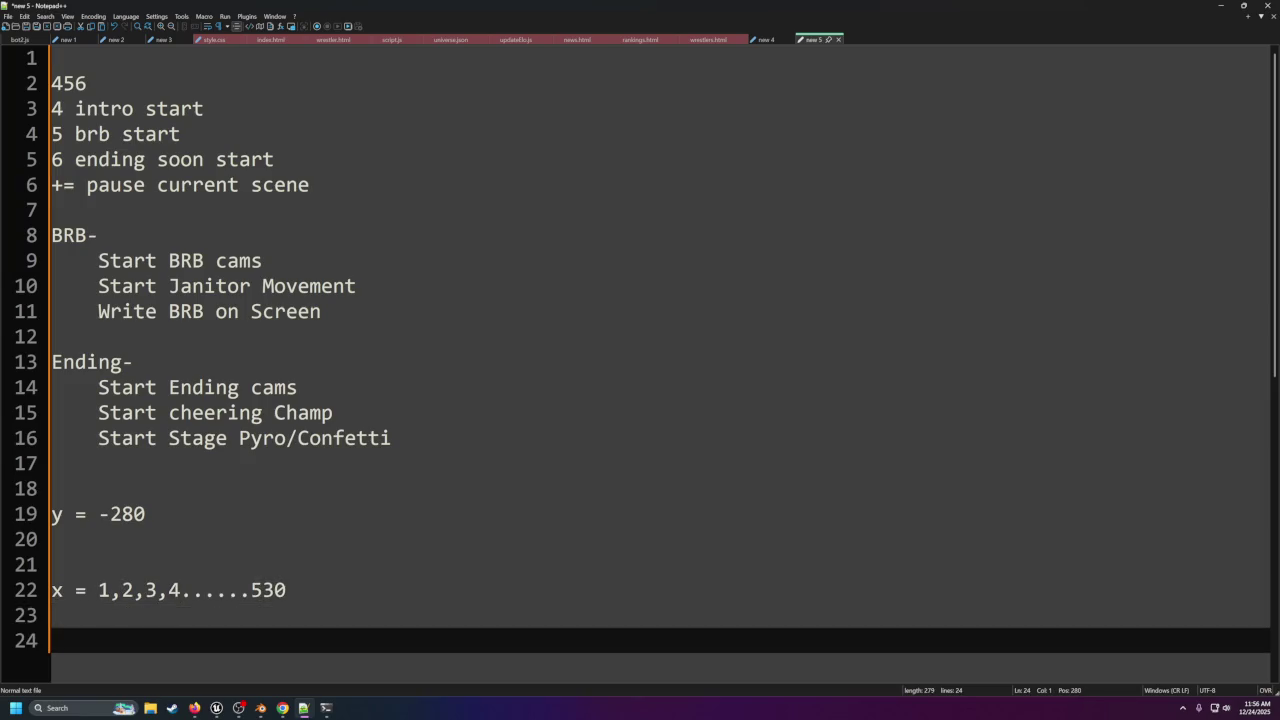
type("y ")
type("+X")
key("BackSpace")
type("x ")
type("= ")
type("y")
Add the worked steps -280 + 1, -279 + 2 and -277 + 3.
key("Return")
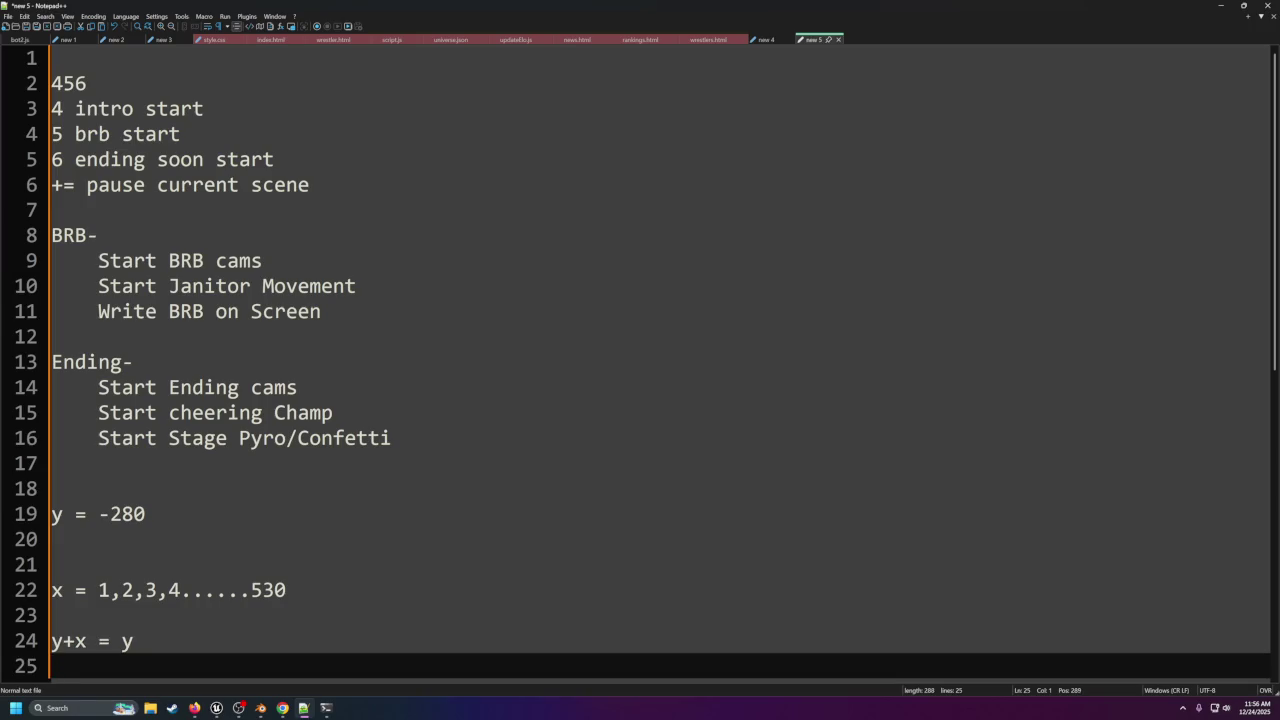
type("-280 + 1")
key("Return")
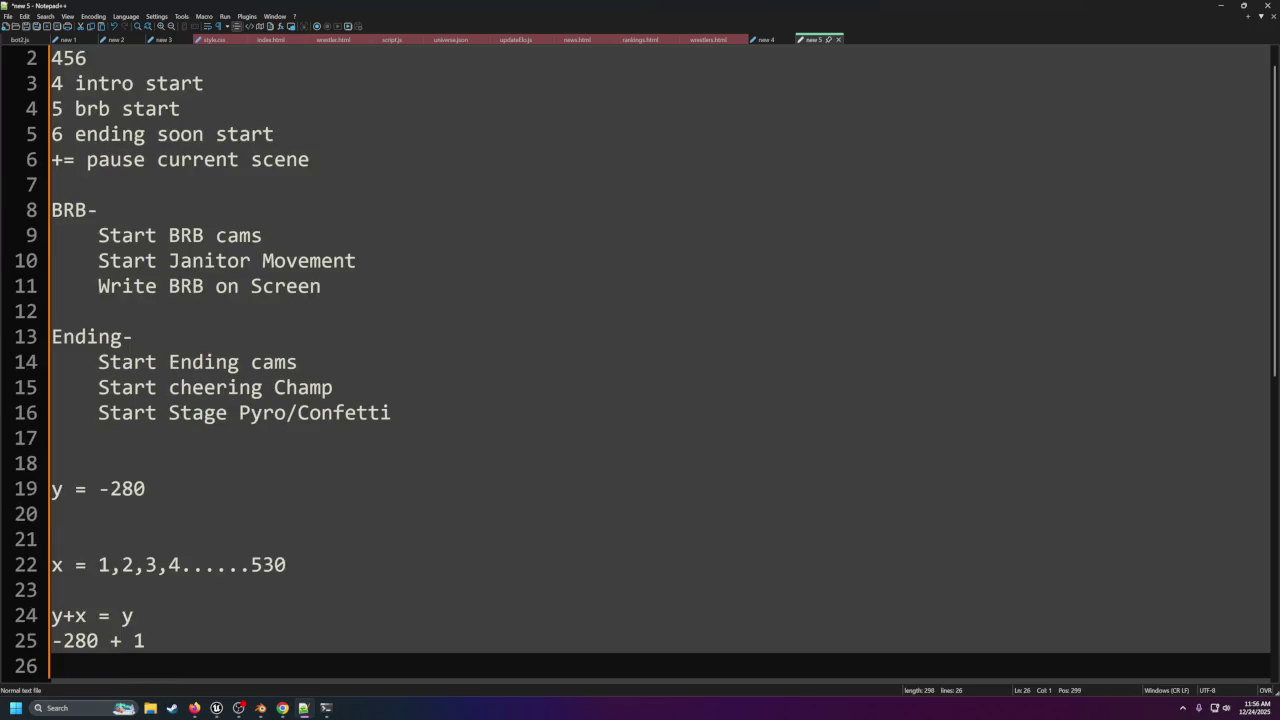
type("-28")
key("BackSpace")
key("BackSpace")
type("279 +2")
key("BackSpace")
type("2")
key("Insert")
key("Return")
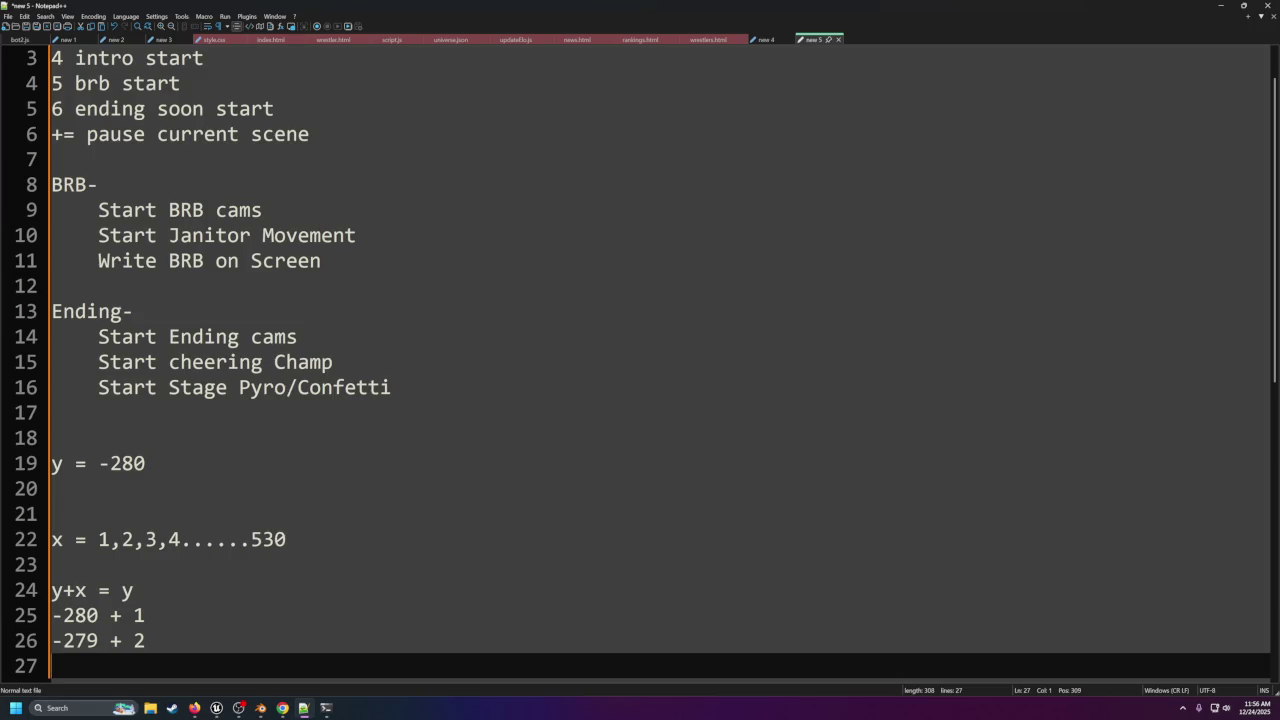
type("-277 _")
key("BackSpace")
type("+ 3")
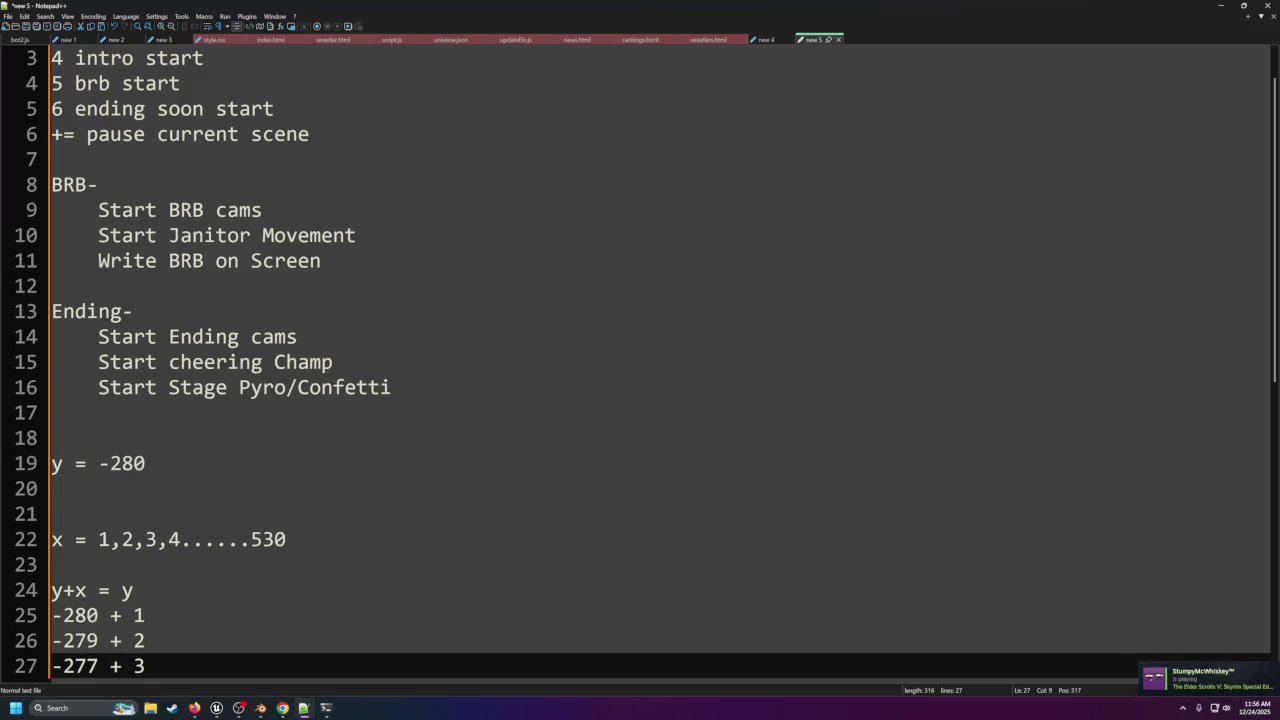
Select the three worked step lines.
key("Up")
key("Up")
key("Down")
key("Down")
key("Left")
key("Left")
key("Left")
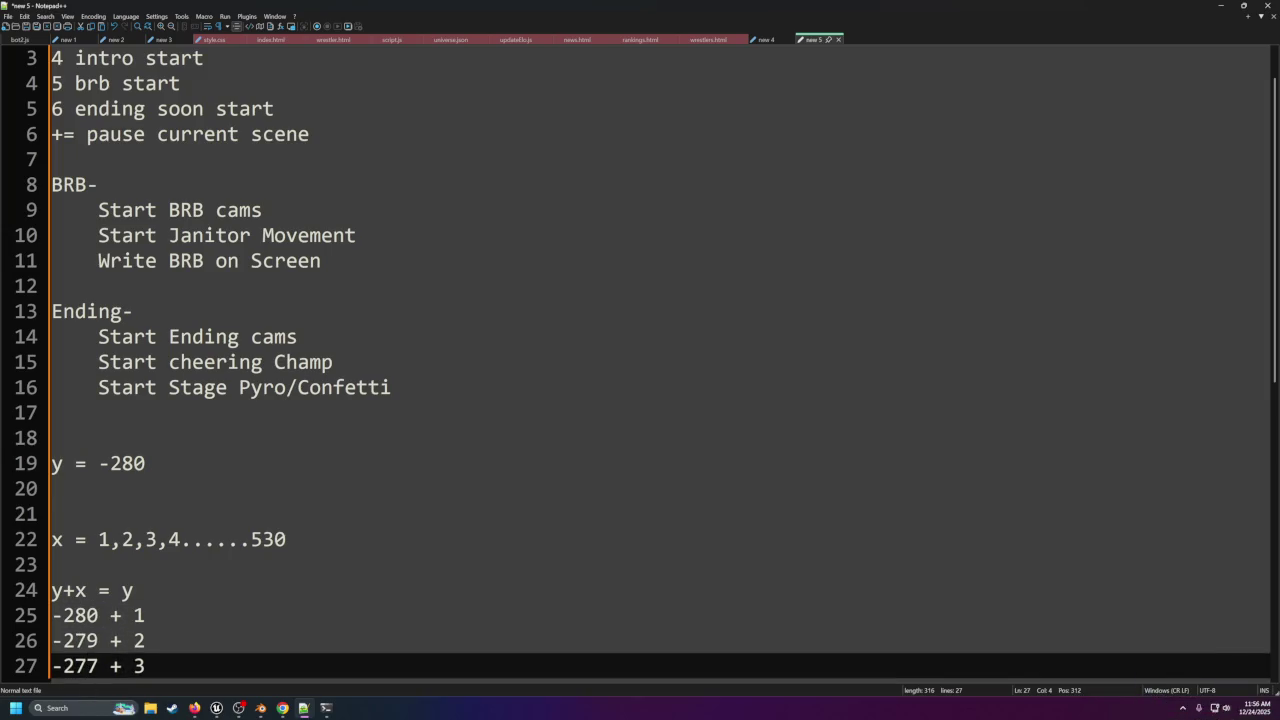
key("Up")
key("Up")
key("Down")
key("Down")
key("Up")
key("Down")
key("Up")
key("Up")
key("Home")
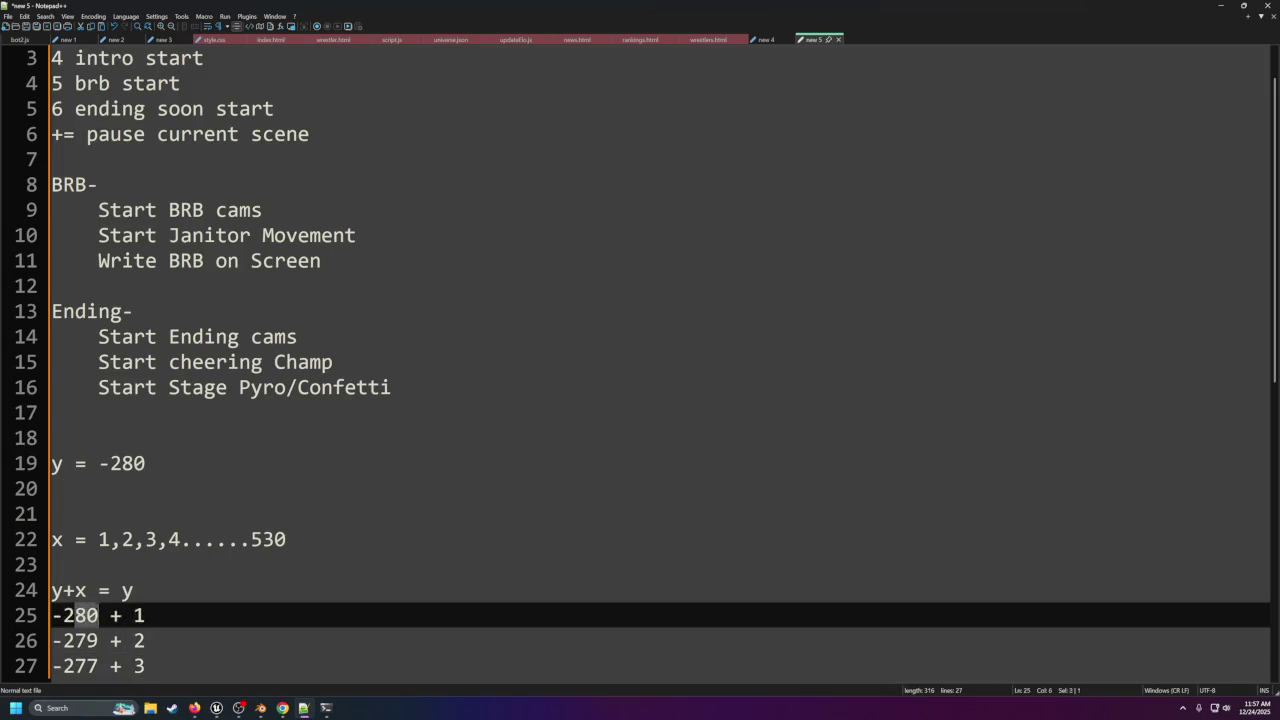
key("shift+Down")
key("shift+Down")
key("shift+End")
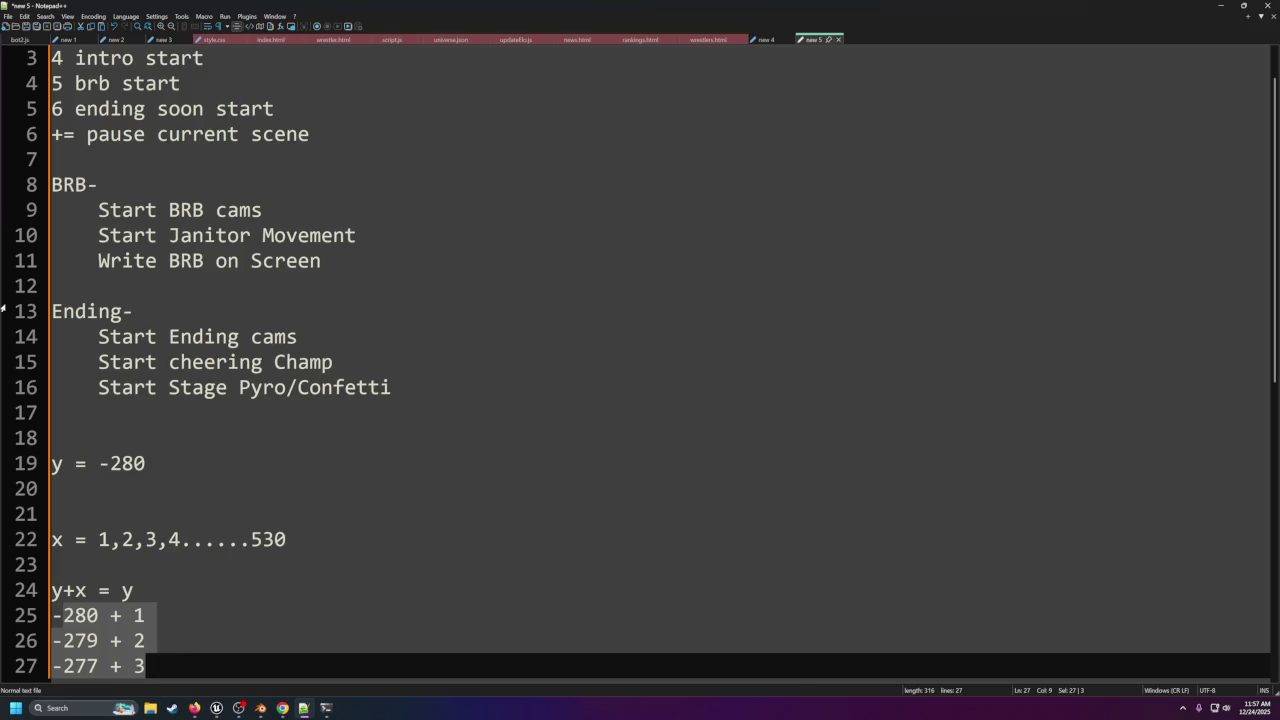
Select BP_Janitor in mainMap and set its Location Y to -280.
mouse_move(216, 708)
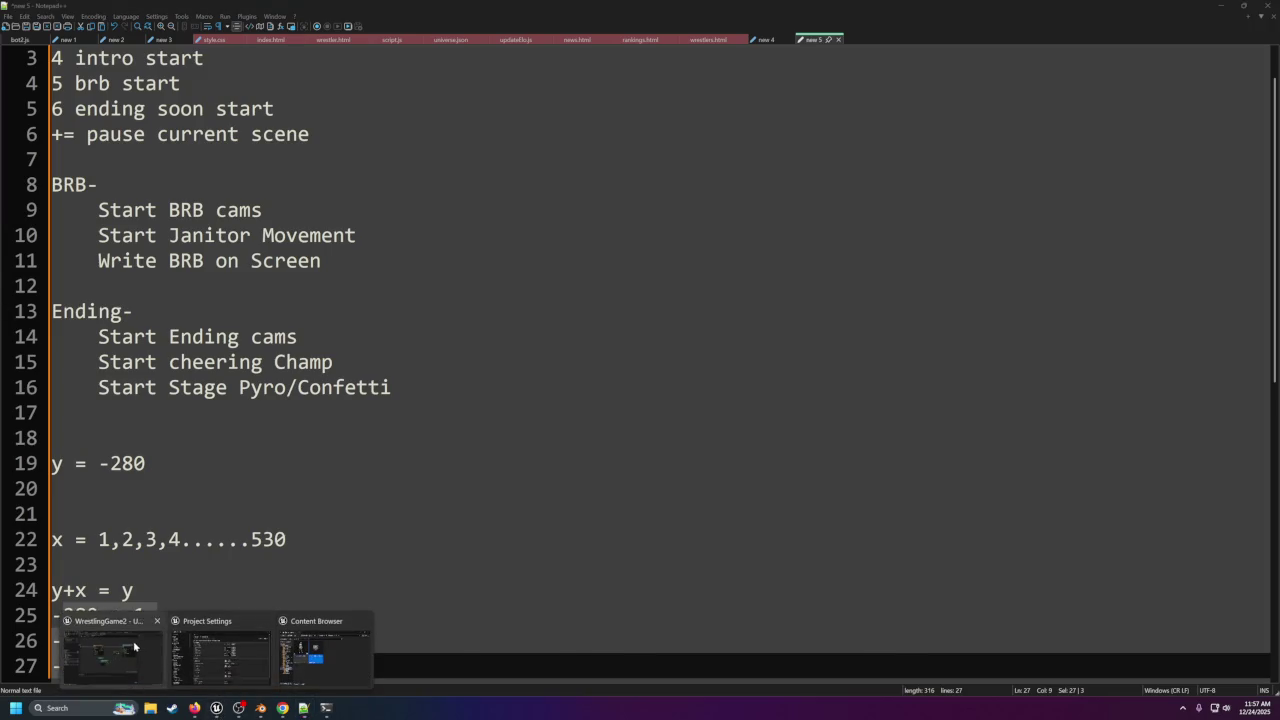
left_click(208, 665)
left_click(60, 19)
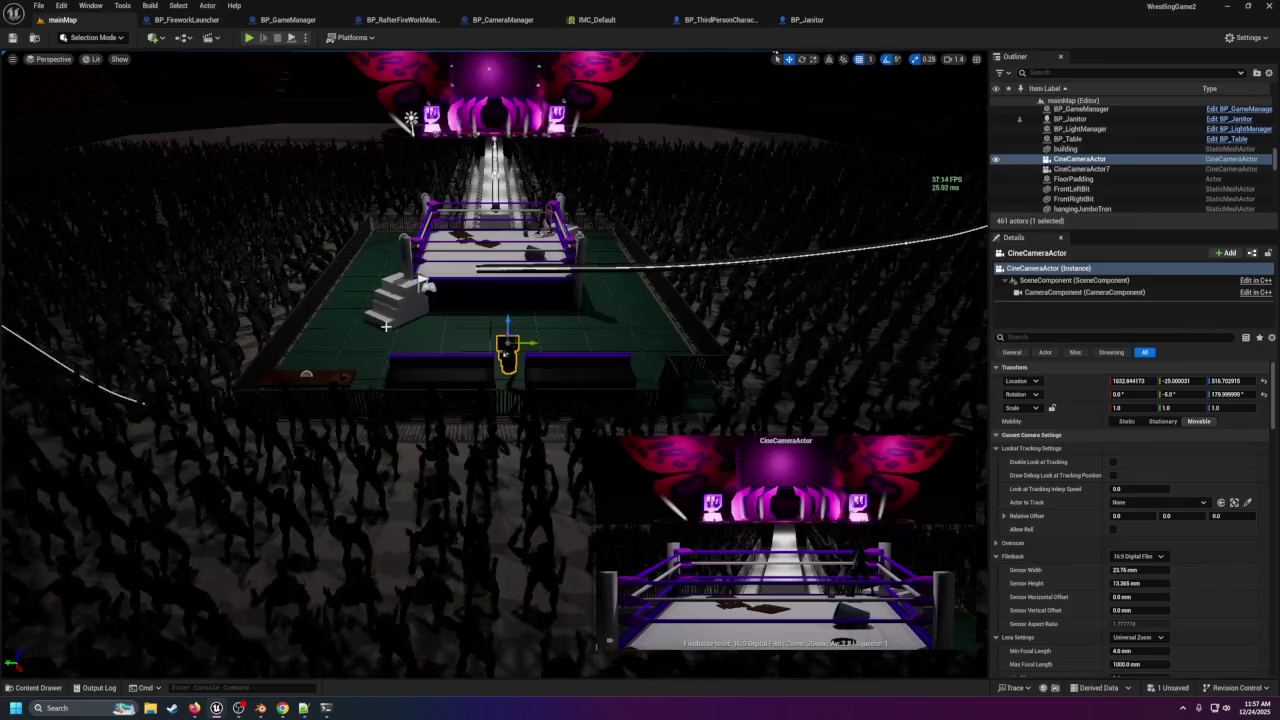
left_click(537, 222)
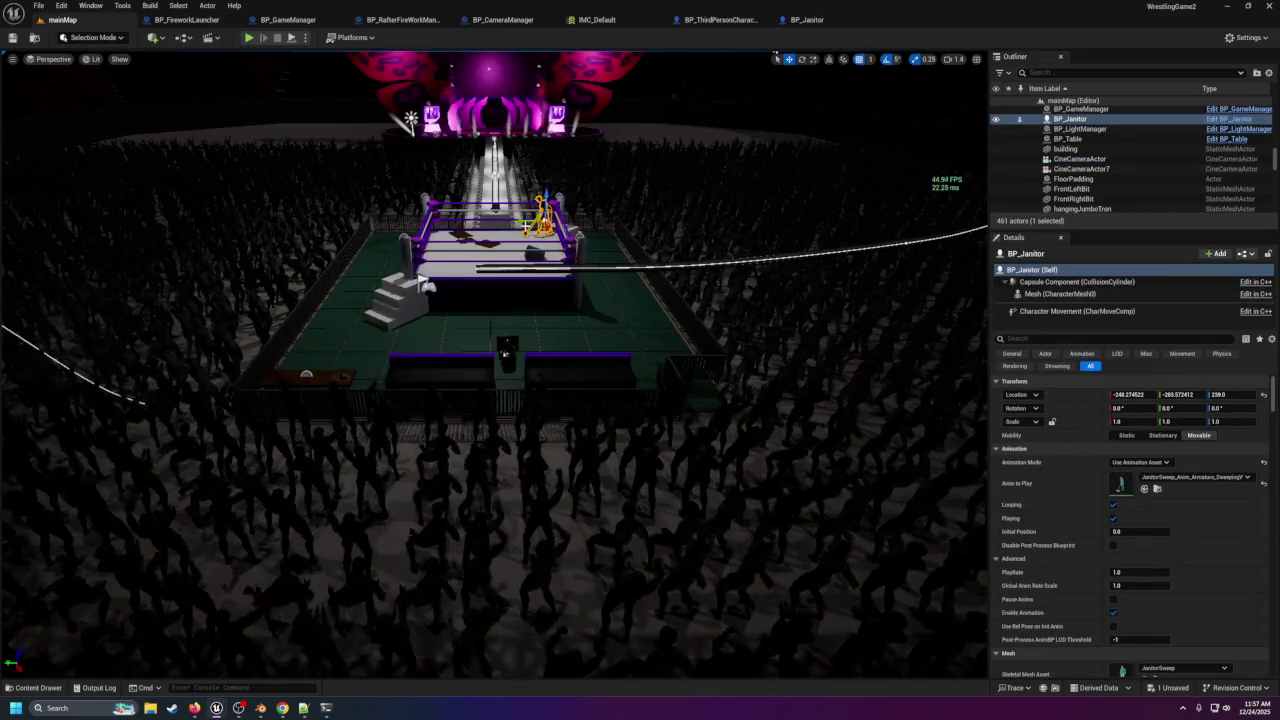
left_click(1180, 394)
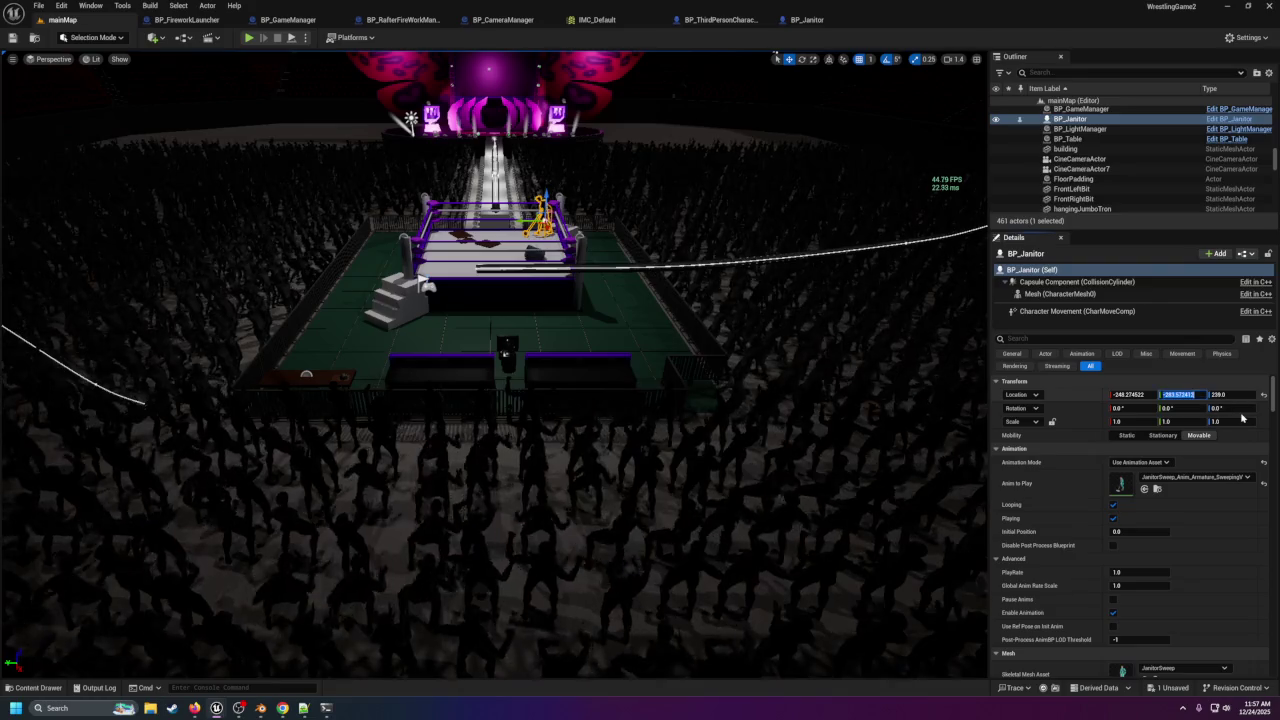
type("-280")
key("Return")
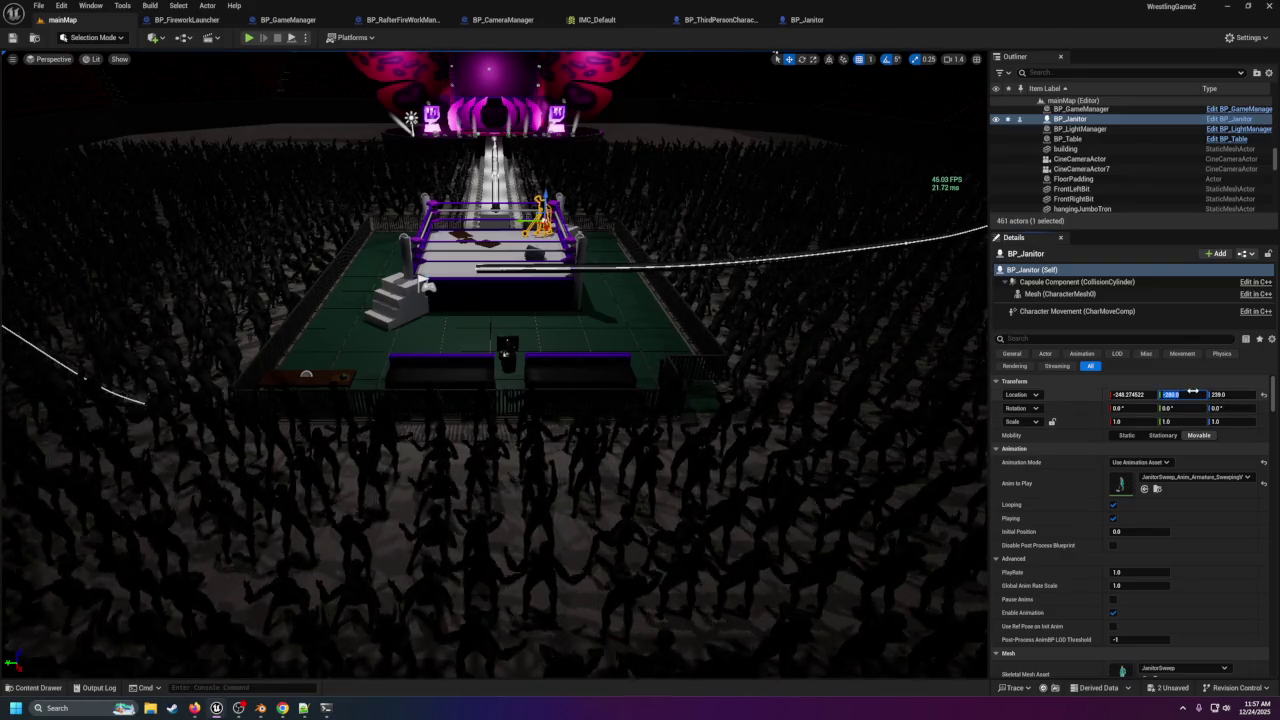
left_click_drag(1155, 394, 1274, 394)
key("ctrl+z")
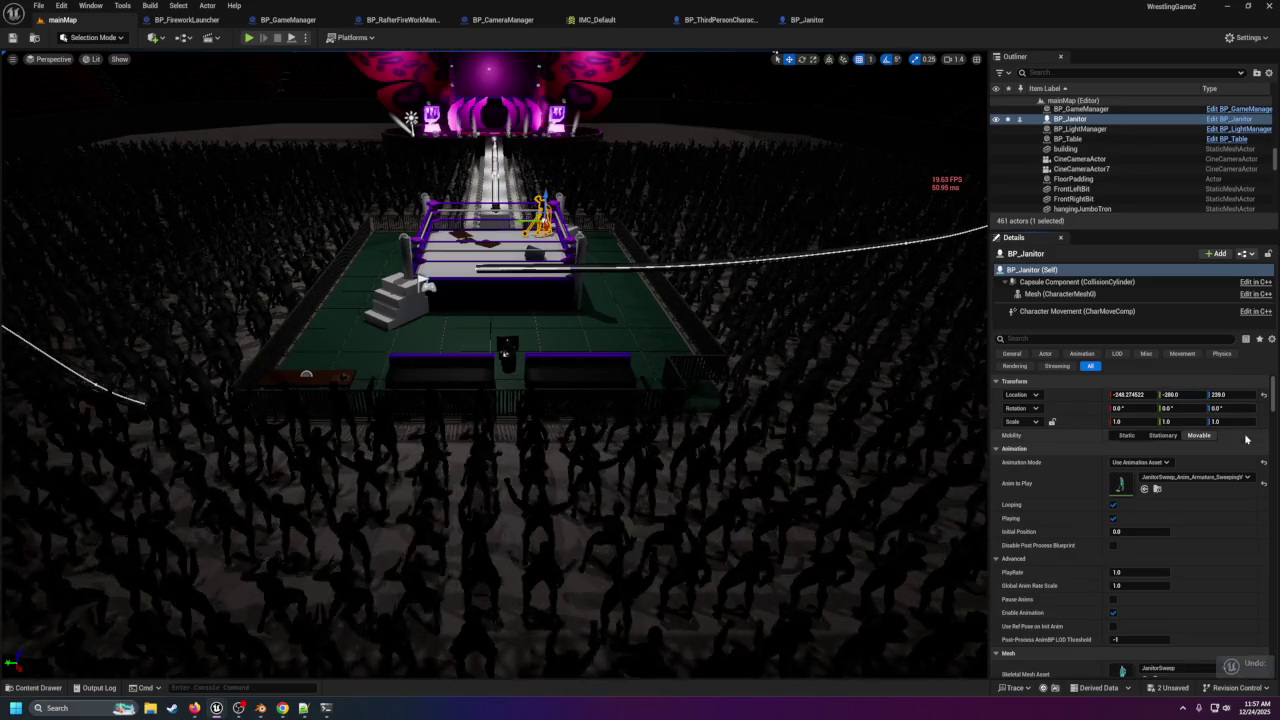
Frame the ring, then save the level and all unsaved changes with Save All.
left_click_drag(605, 298, 605, 195)
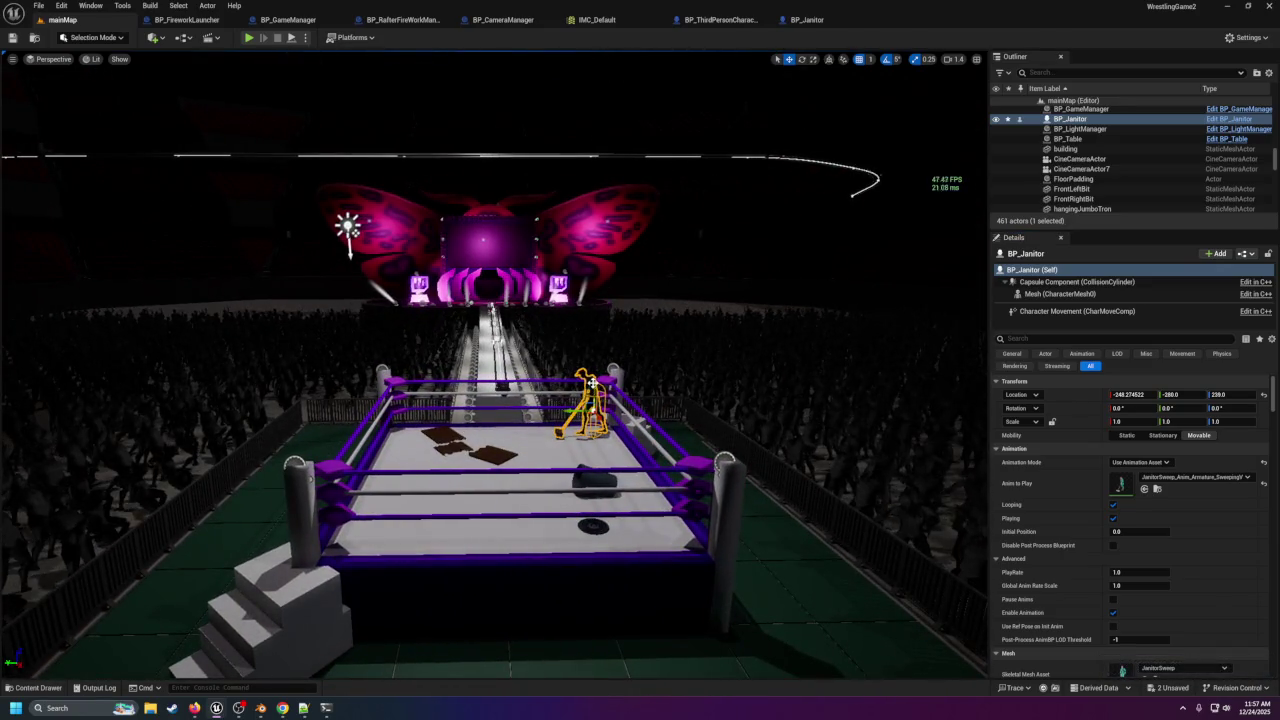
left_click_drag(678, 450, 678, 423)
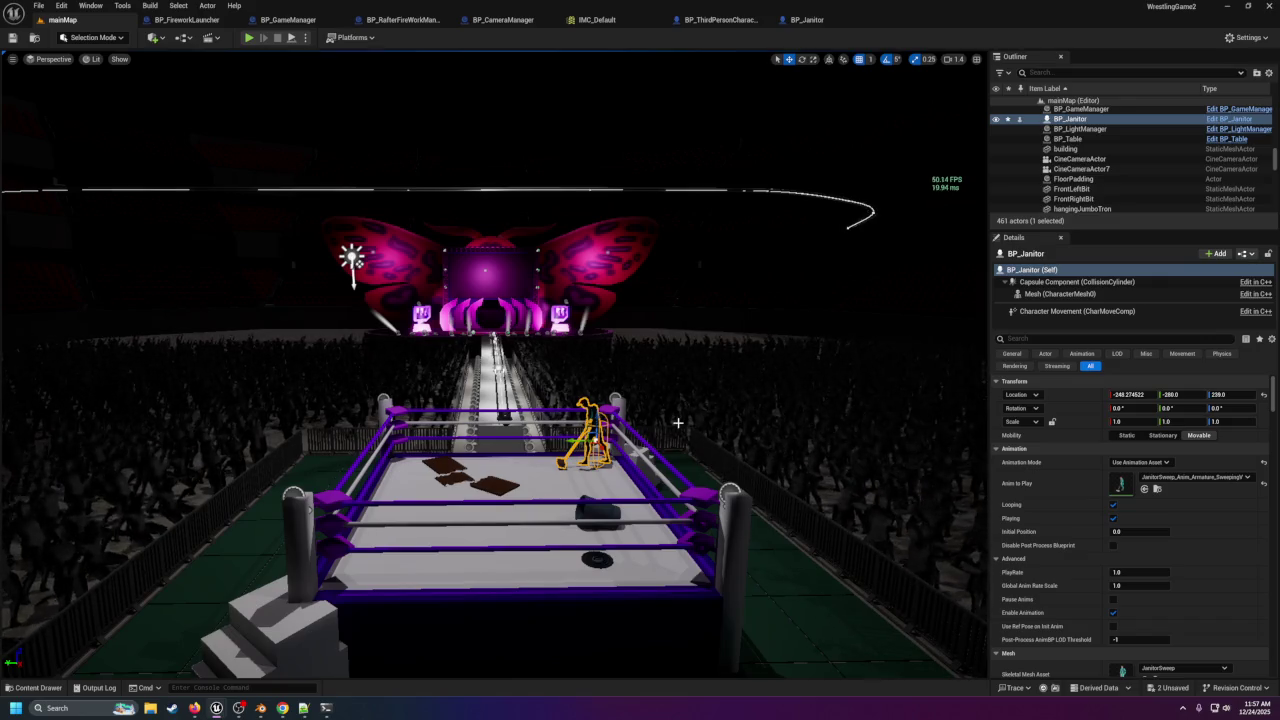
left_click(13, 38)
left_click(38, 6)
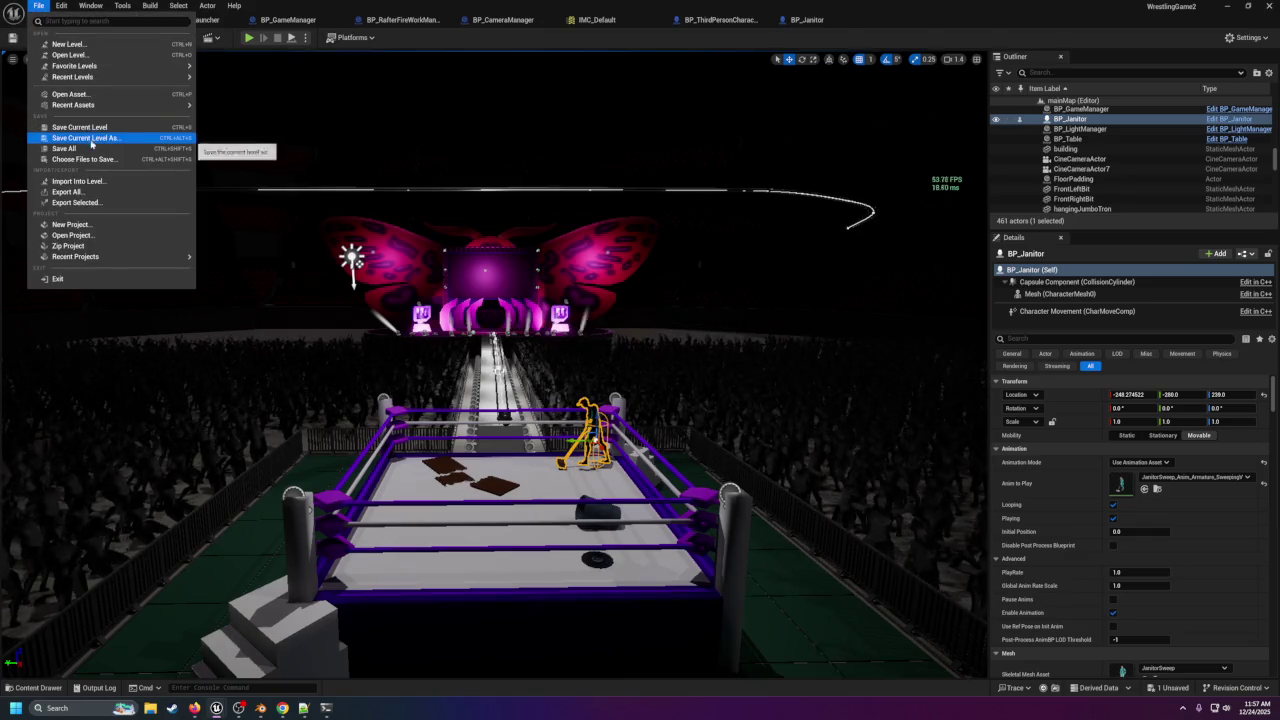
left_click(90, 140)
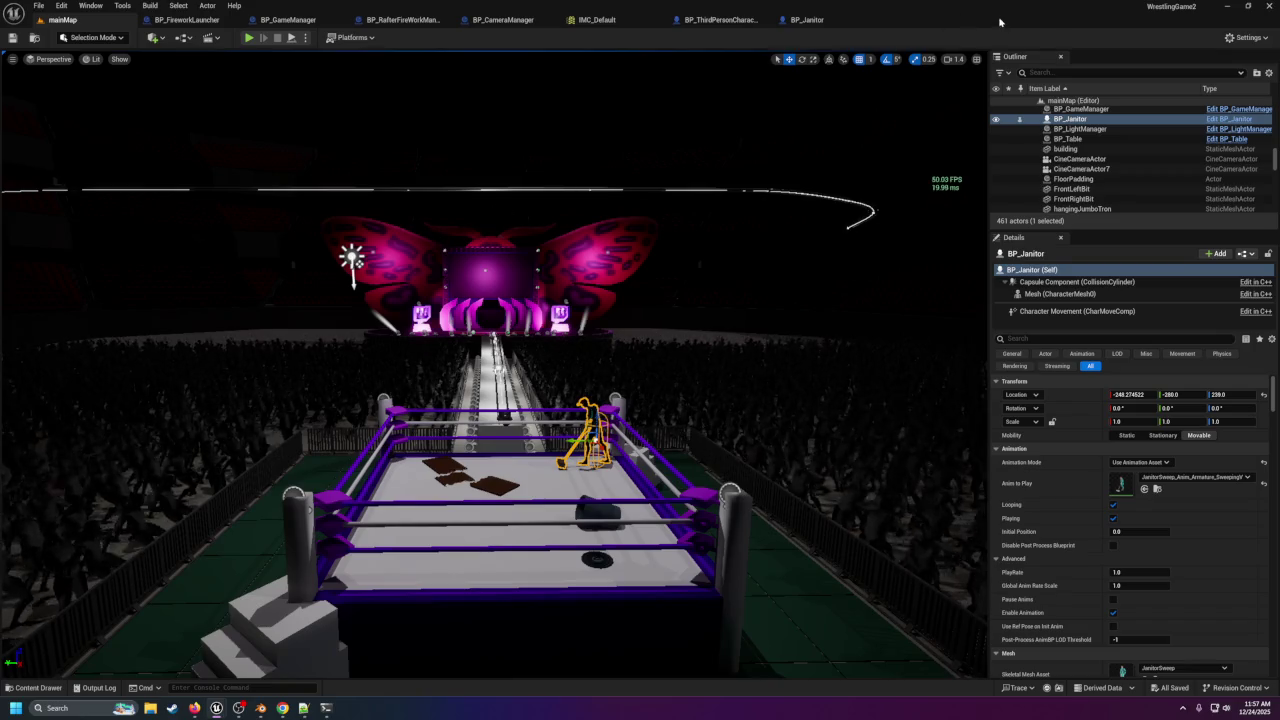